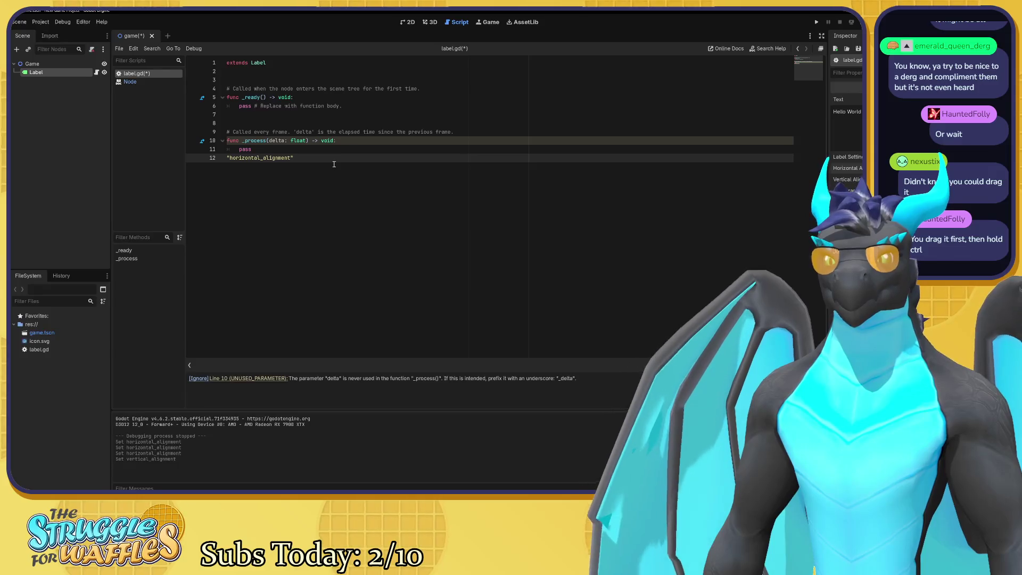
Undo the dropped horizontal_alignment and label_settings text on line 12 and save label.gd.
{"action": "key", "text": "ctrl+z"}
{"action": "key", "text": "ctrl+s"}
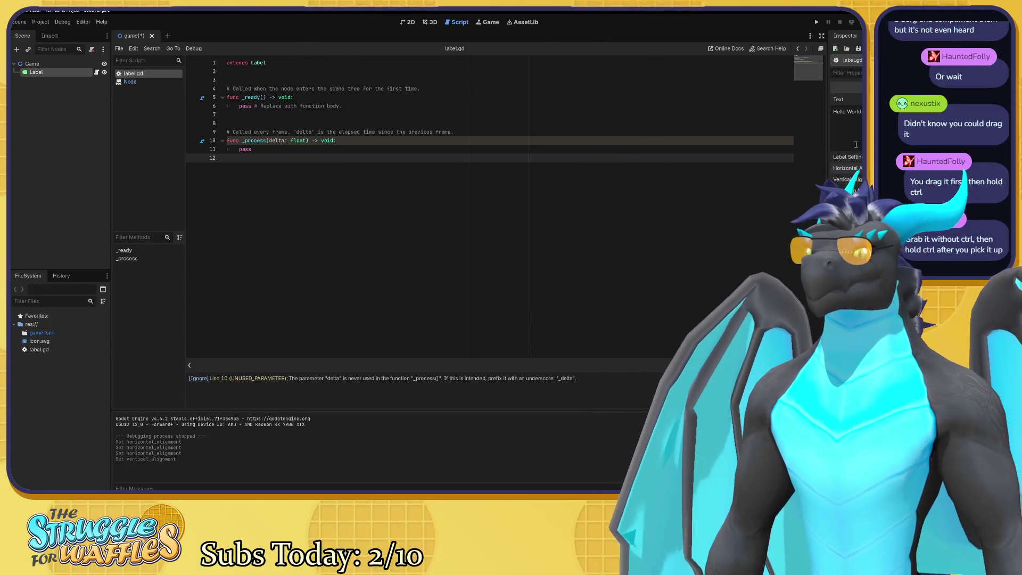
{"action": "left_click_drag", "start_coordinate": [848, 162], "coordinate": [263, 158]}
{"action": "key", "text": "ctrl+z"}
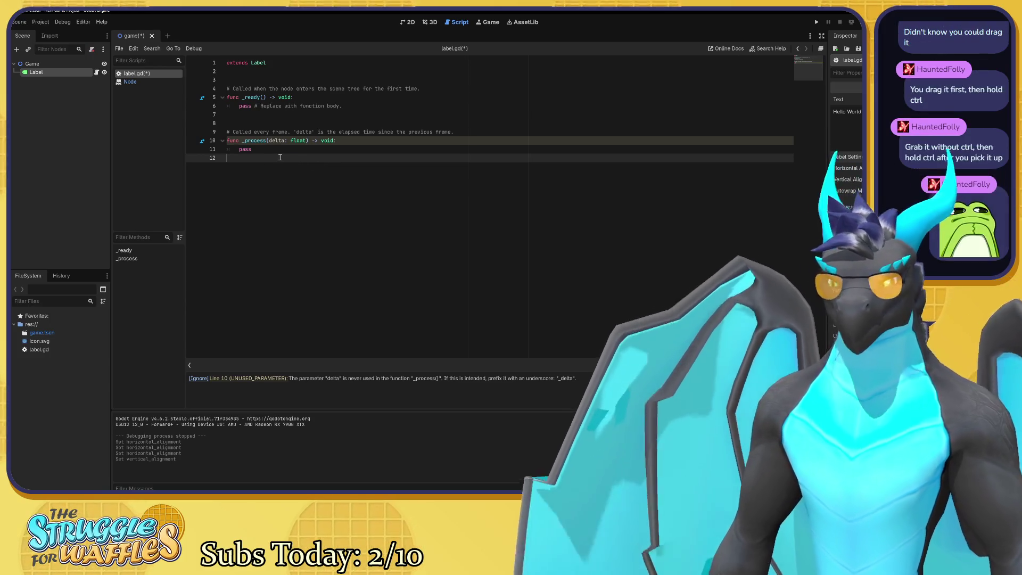
{"action": "key", "text": "ctrl+s"}
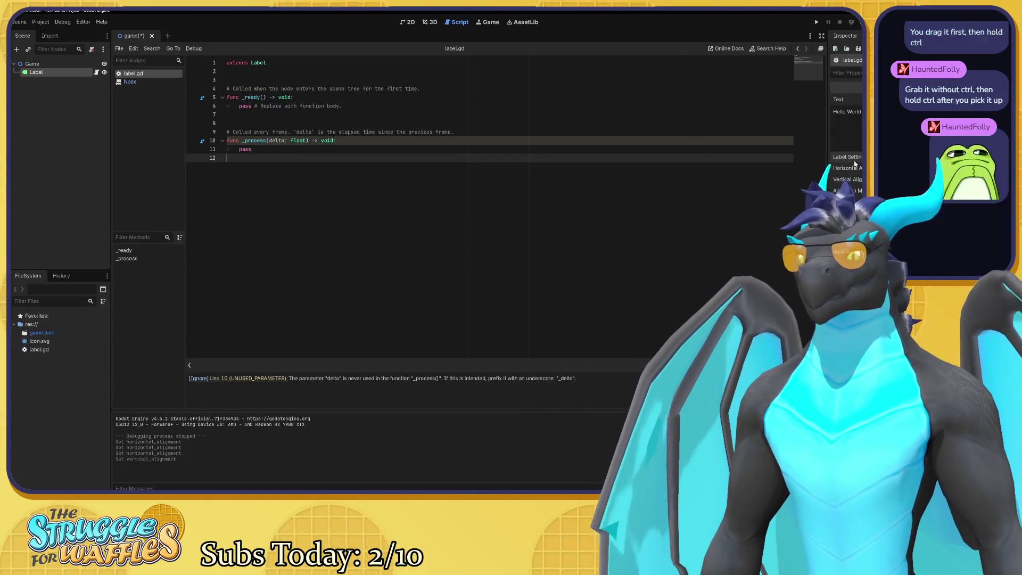
Drag label_settings into line 12 several more times, undoing each, then save label.gd.
{"action": "mouse_move", "coordinate": [847, 158]}
{"action": "left_mouse_down"}
{"action": "mouse_move", "coordinate": [815, 170]}
{"action": "mouse_move", "coordinate": [461, 176]}
{"action": "mouse_move", "coordinate": [296, 170]}
{"action": "mouse_move", "coordinate": [260, 160]}
{"action": "left_mouse_up"}
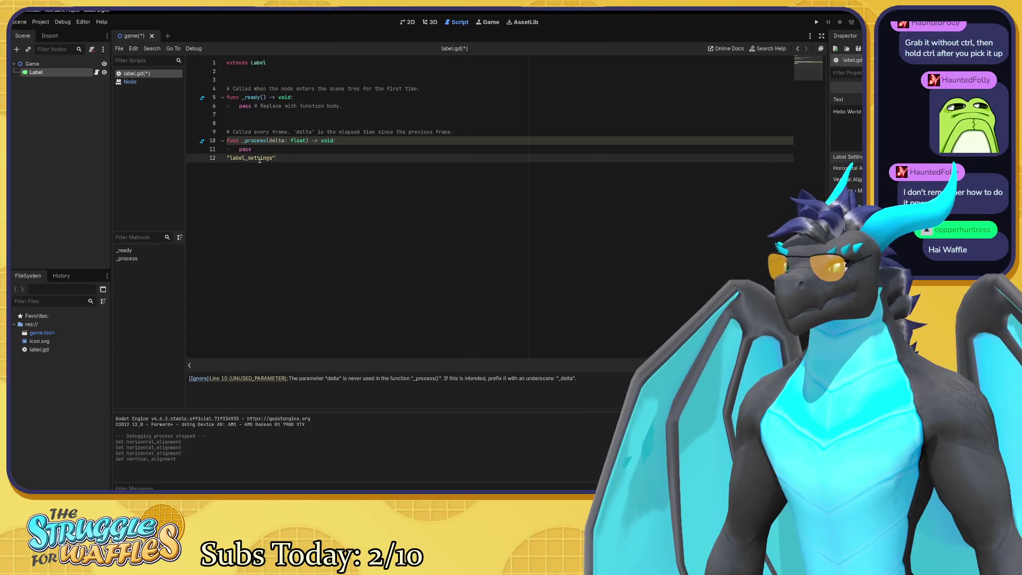
{"action": "key", "text": "ctrl+z"}
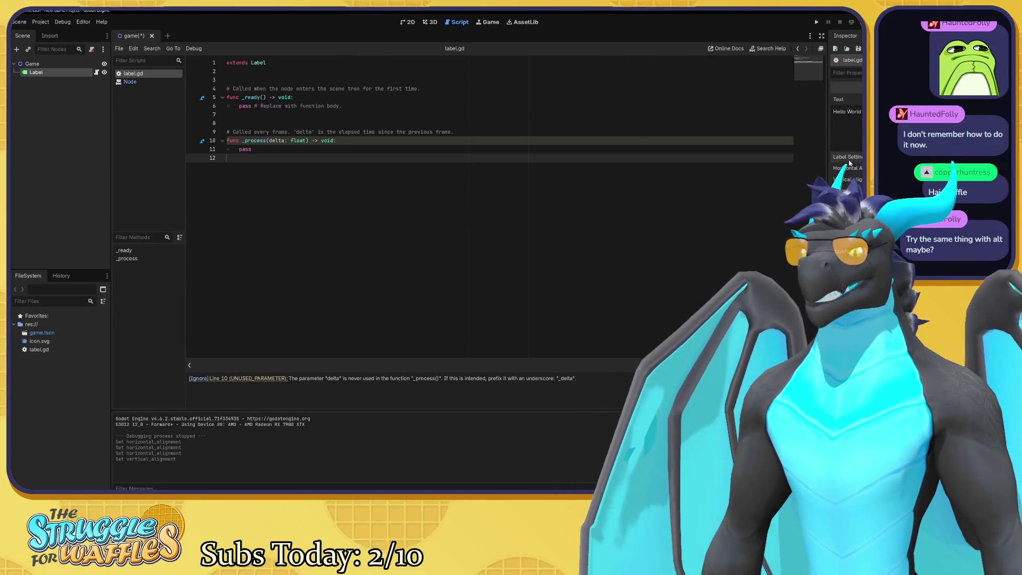
{"action": "left_click_drag", "start_coordinate": [848, 157], "coordinate": [247, 159]}
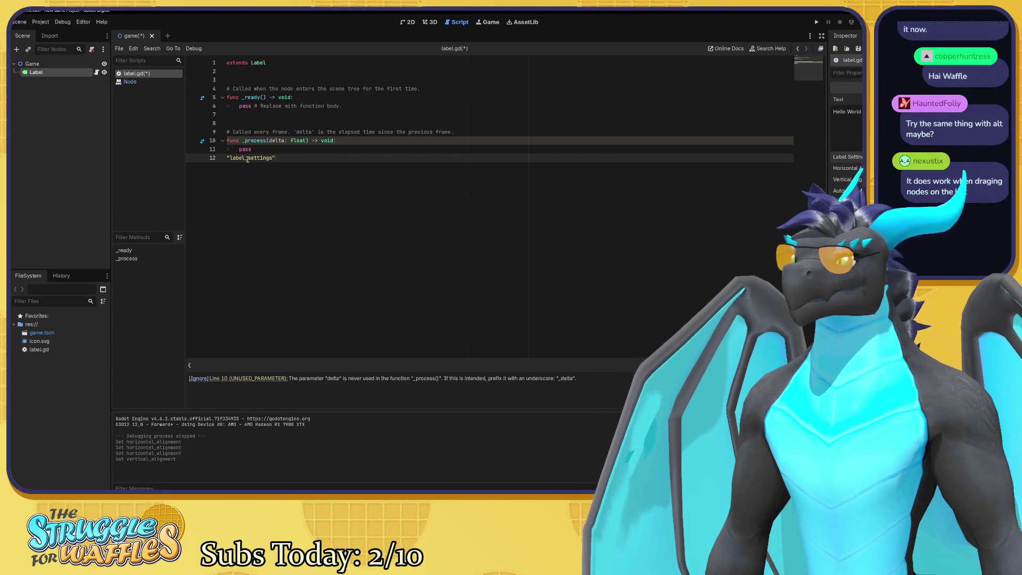
{"action": "key", "text": "ctrl+z"}
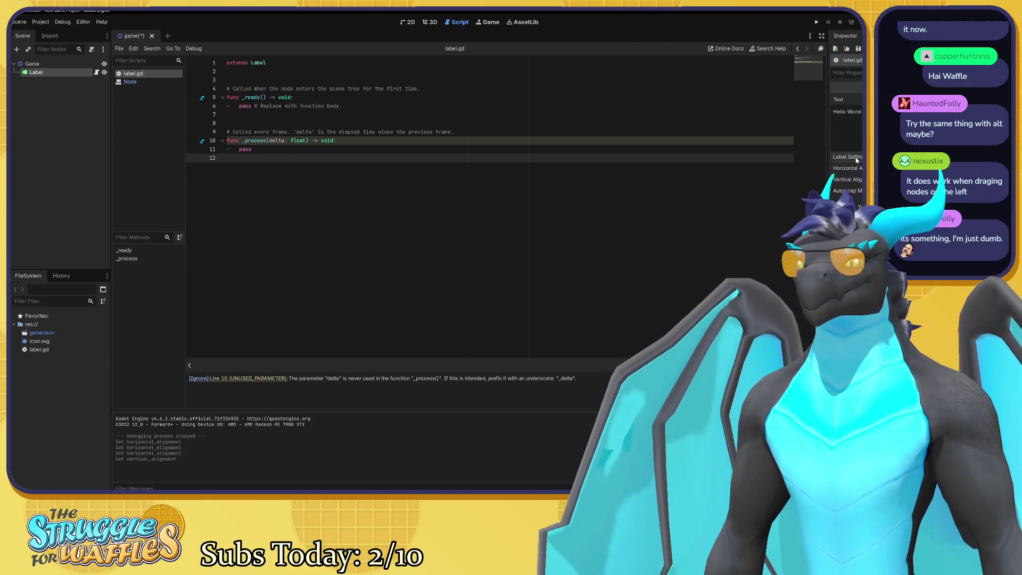
{"action": "mouse_move", "coordinate": [856, 159]}
{"action": "left_mouse_down"}
{"action": "mouse_move", "coordinate": [362, 197]}
{"action": "mouse_move", "coordinate": [260, 160]}
{"action": "left_mouse_up"}
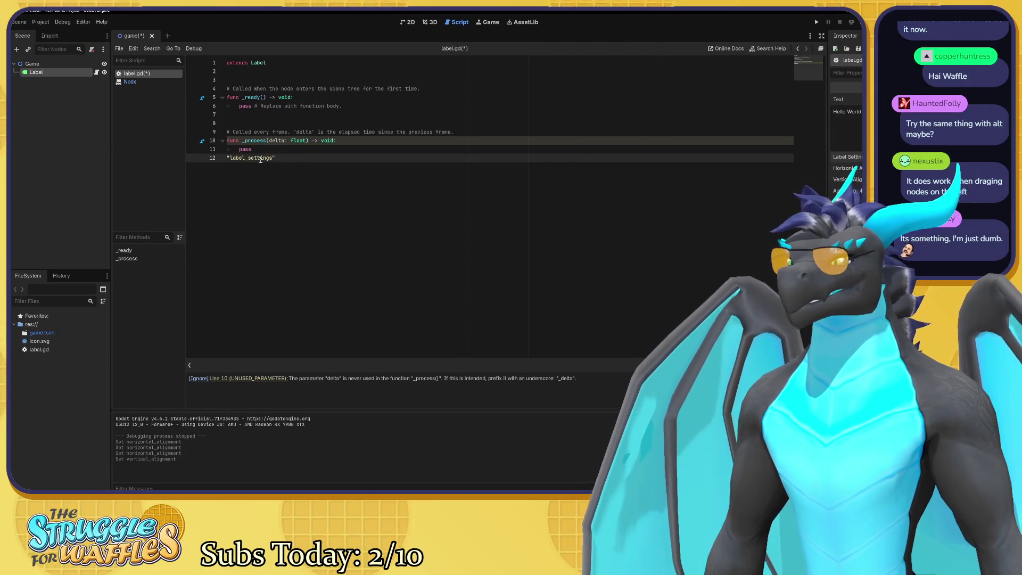
{"action": "key", "text": "ctrl+z"}
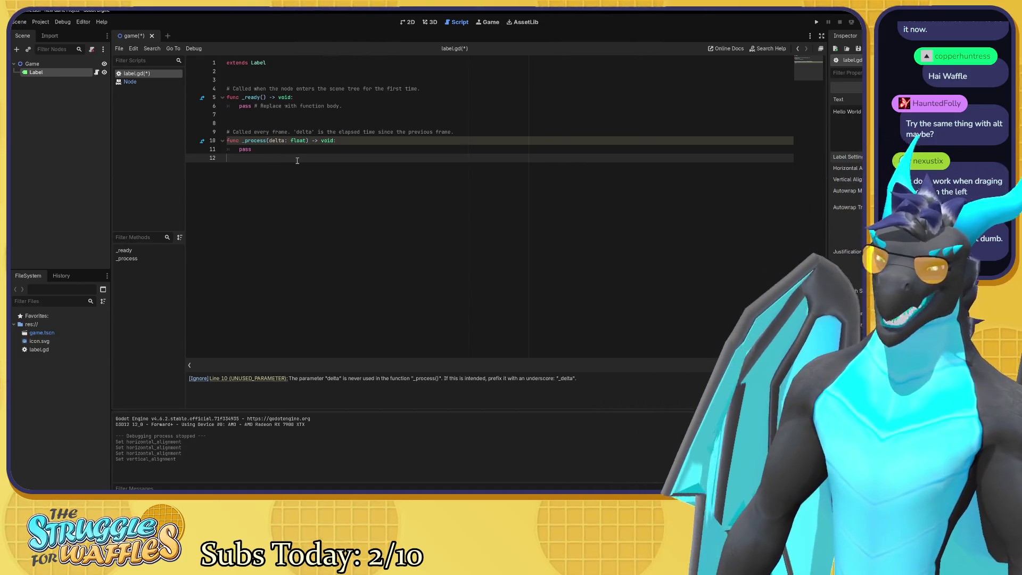
{"action": "key", "text": "ctrl+alt+s"}
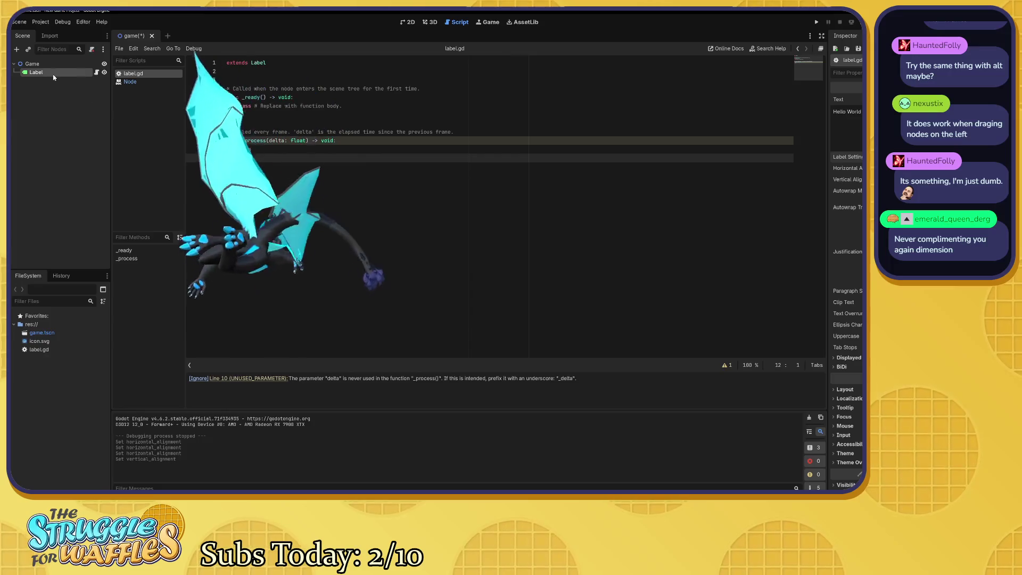
{"action": "left_click_drag", "start_coordinate": [37, 71], "coordinate": [243, 162]}
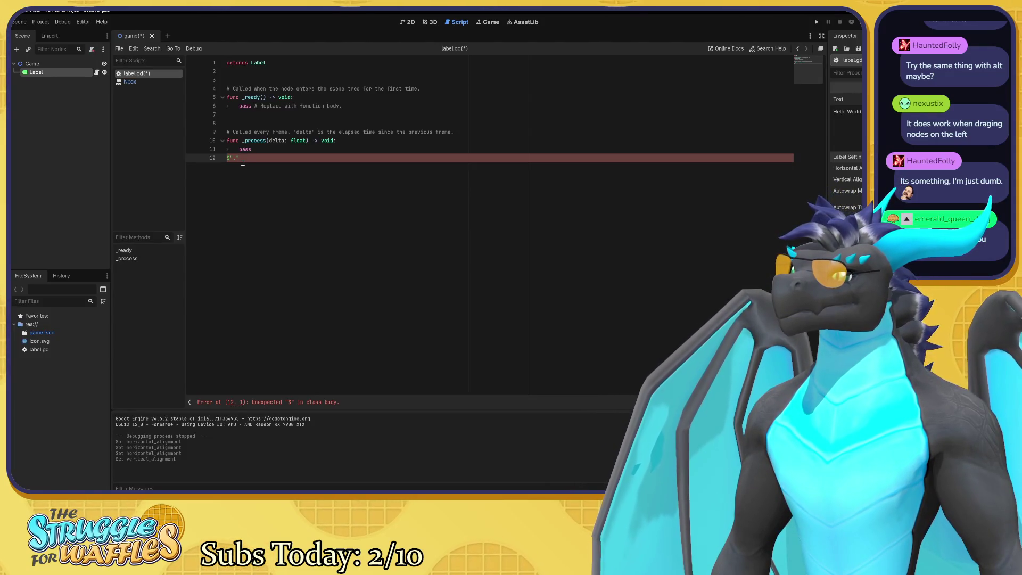
{"action": "key", "text": "ctrl+z"}
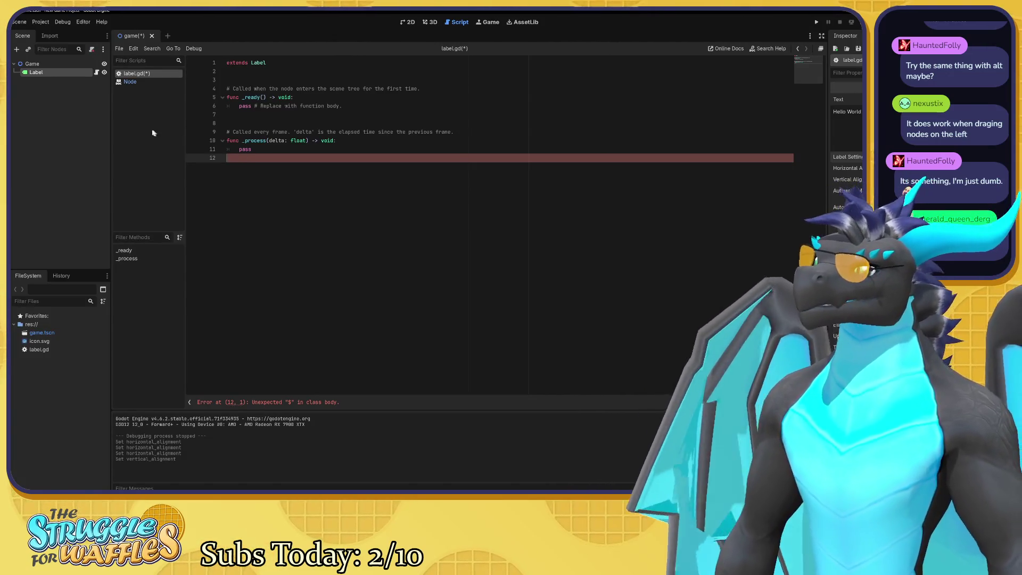
{"action": "key", "text": "ctrl+s"}
{"action": "left_click_drag", "start_coordinate": [35, 71], "coordinate": [232, 159]}
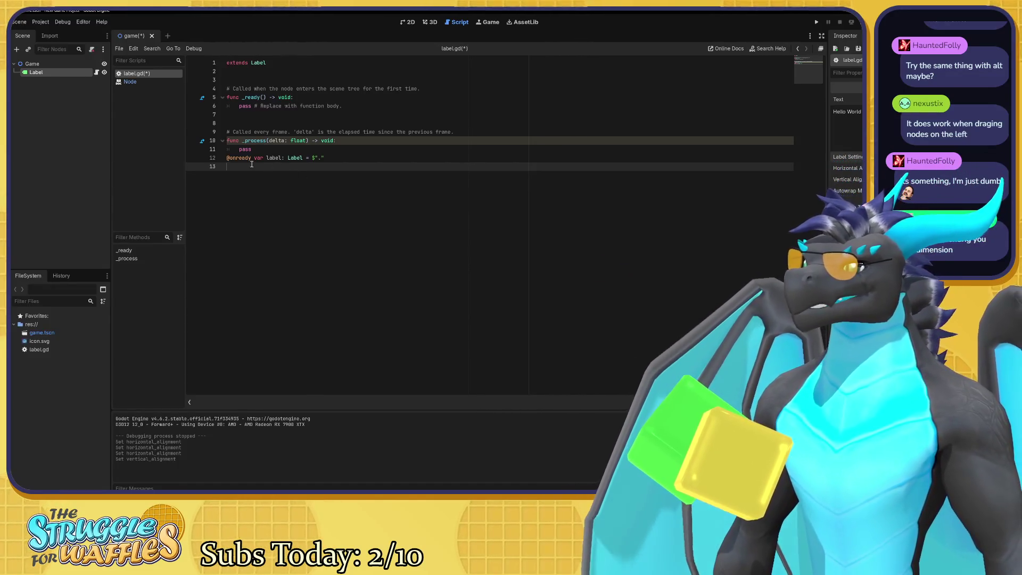
{"action": "double_click", "coordinate": [314, 158]}
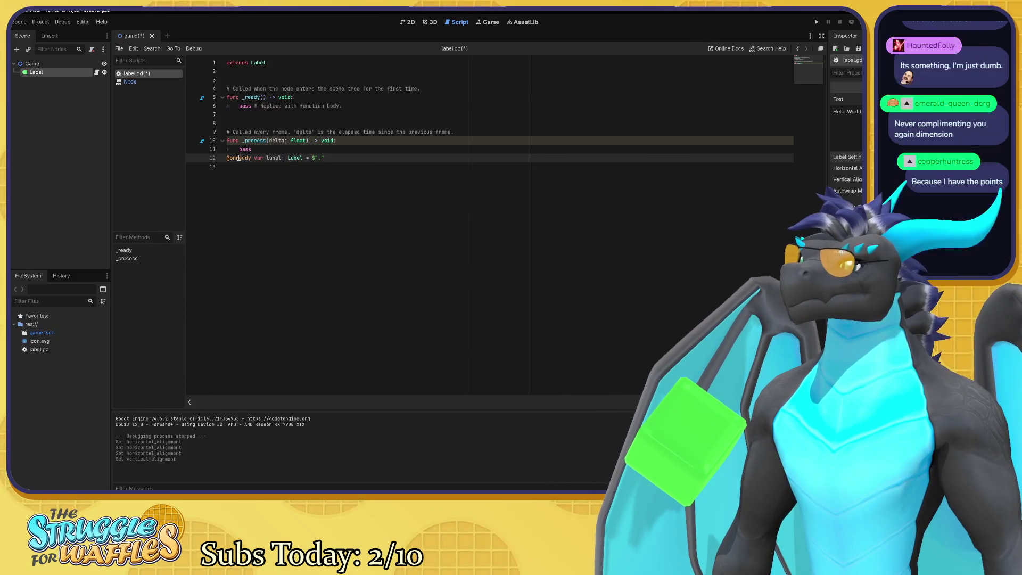
{"action": "mouse_move", "coordinate": [239, 158]}
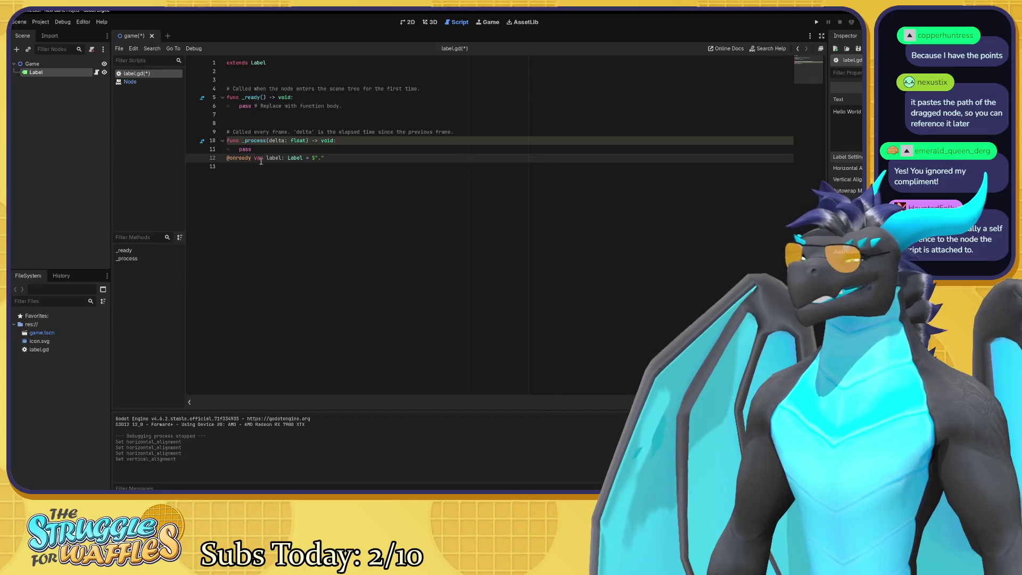
{"action": "left_click", "coordinate": [269, 189]}
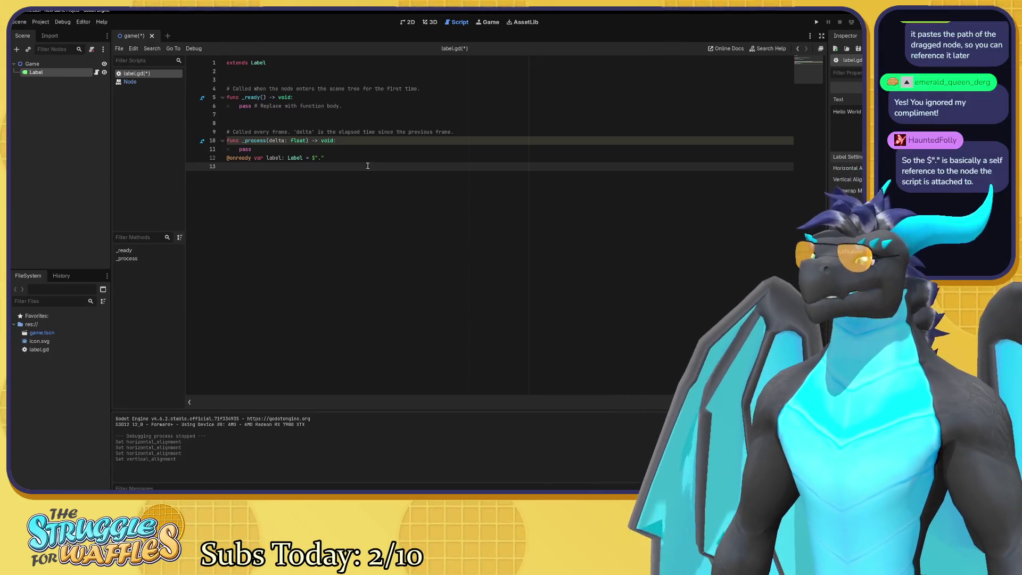
{"action": "key", "text": "ctrl+z"}
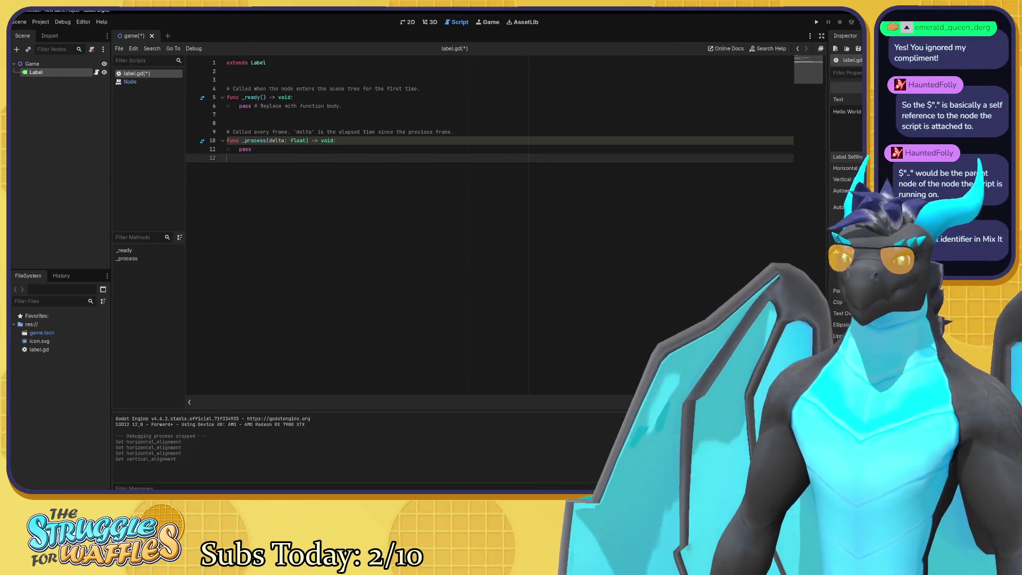
{"action": "key", "text": "ctrl+alt+s"}
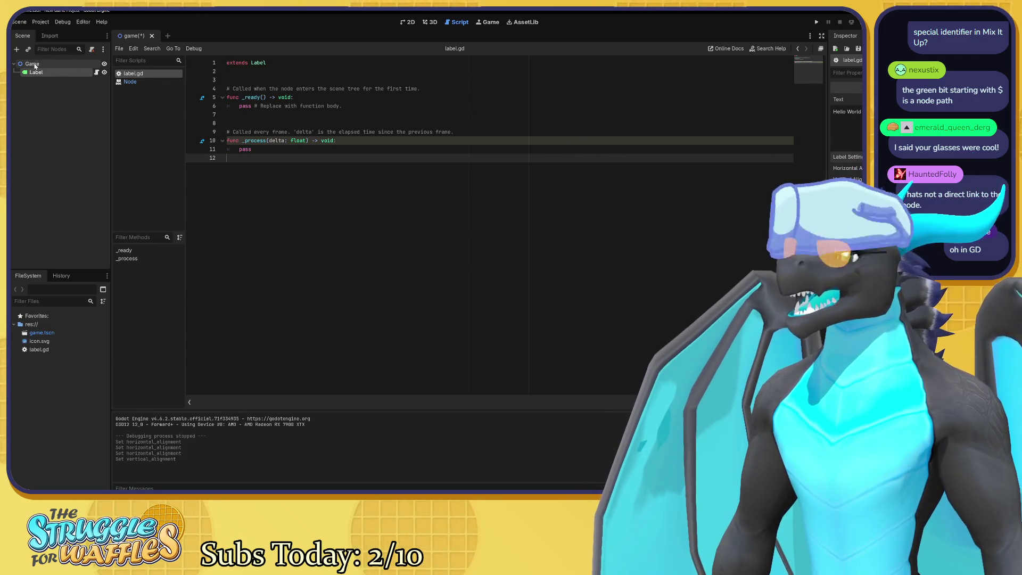
{"action": "mouse_move", "coordinate": [34, 66]}
{"action": "left_mouse_down"}
{"action": "mouse_move", "coordinate": [80, 72]}
{"action": "mouse_move", "coordinate": [227, 137]}
{"action": "mouse_move", "coordinate": [249, 163]}
{"action": "left_mouse_up"}
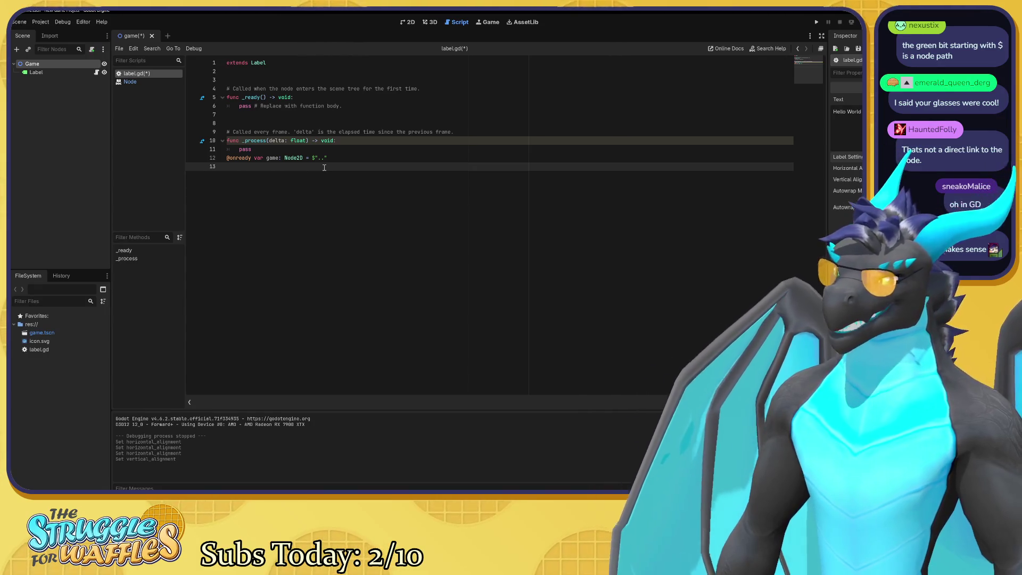
{"action": "left_click", "coordinate": [297, 158]}
{"action": "type", "text": ".\""}
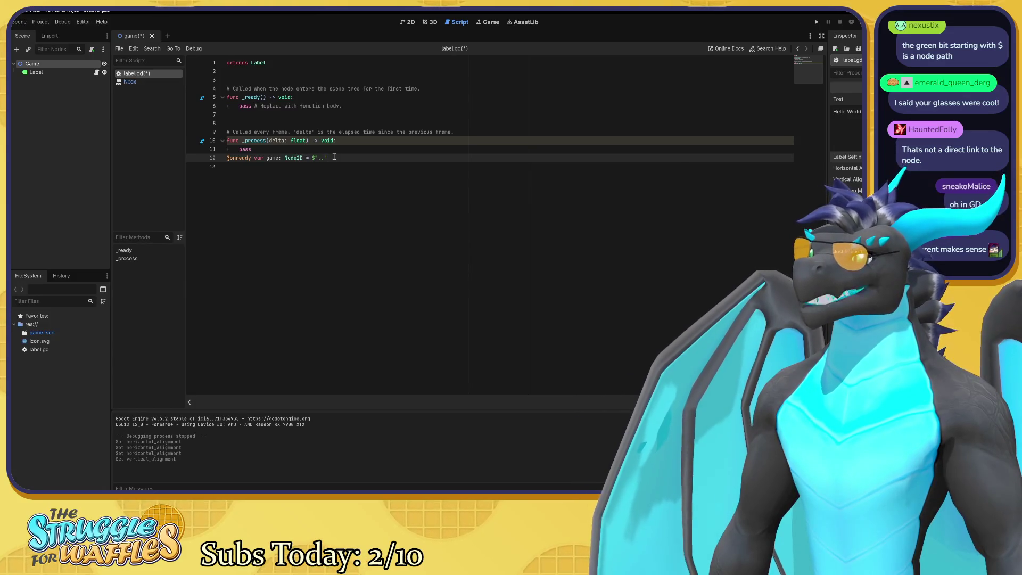
{"action": "left_click_drag", "start_coordinate": [334, 157], "coordinate": [300, 158]}
{"action": "left_click", "coordinate": [299, 158]}
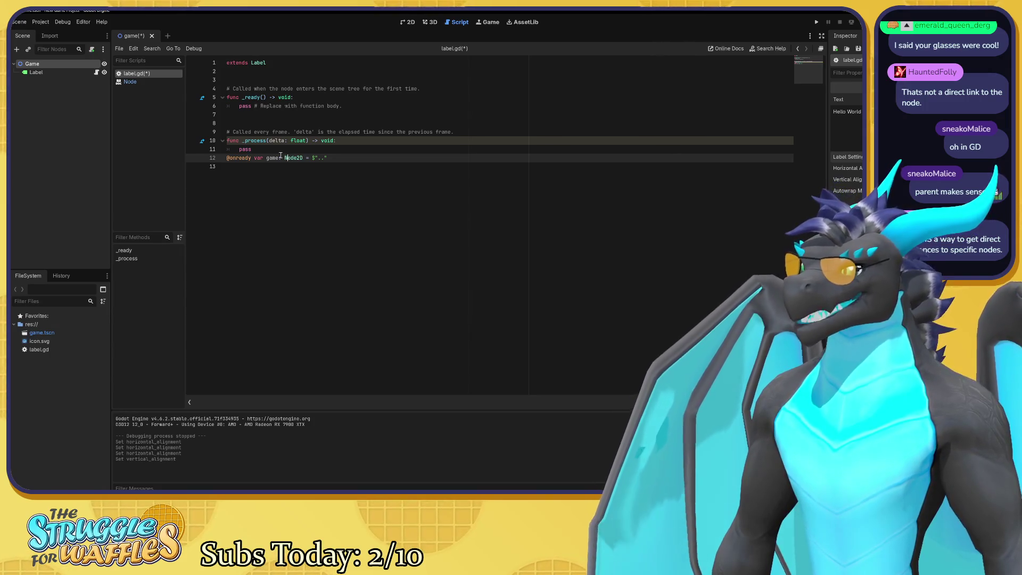
{"action": "mouse_move", "coordinate": [238, 158]}
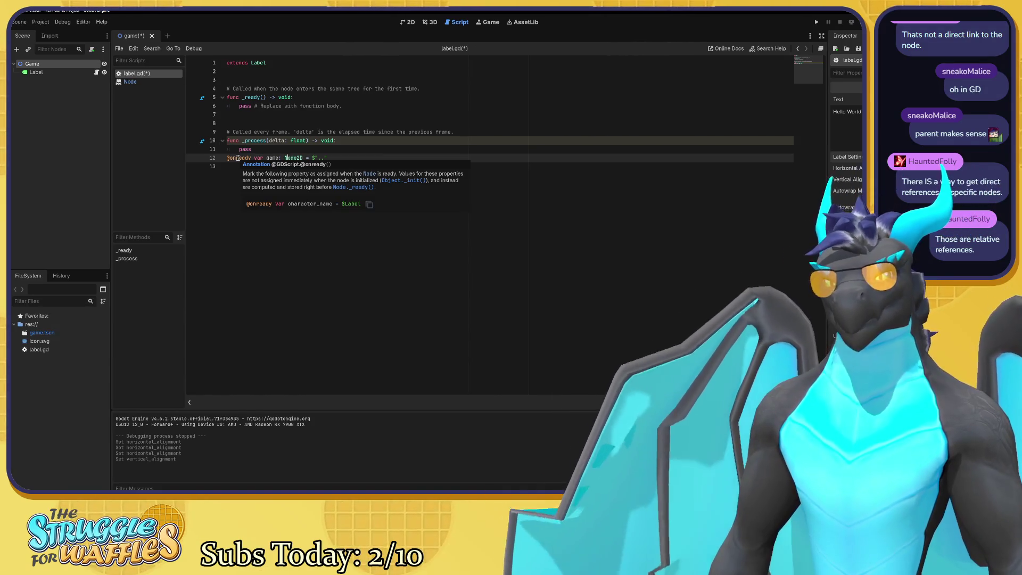
{"action": "key", "text": "ctrl+z"}
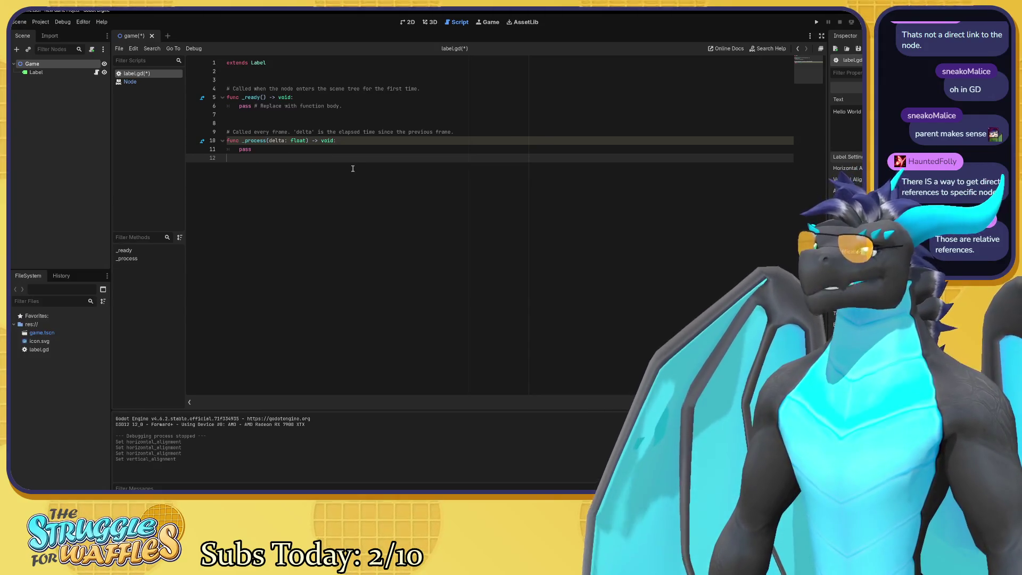
Save label.gd, which still holds only the default Label template.
{"action": "key", "text": "ctrl+s"}
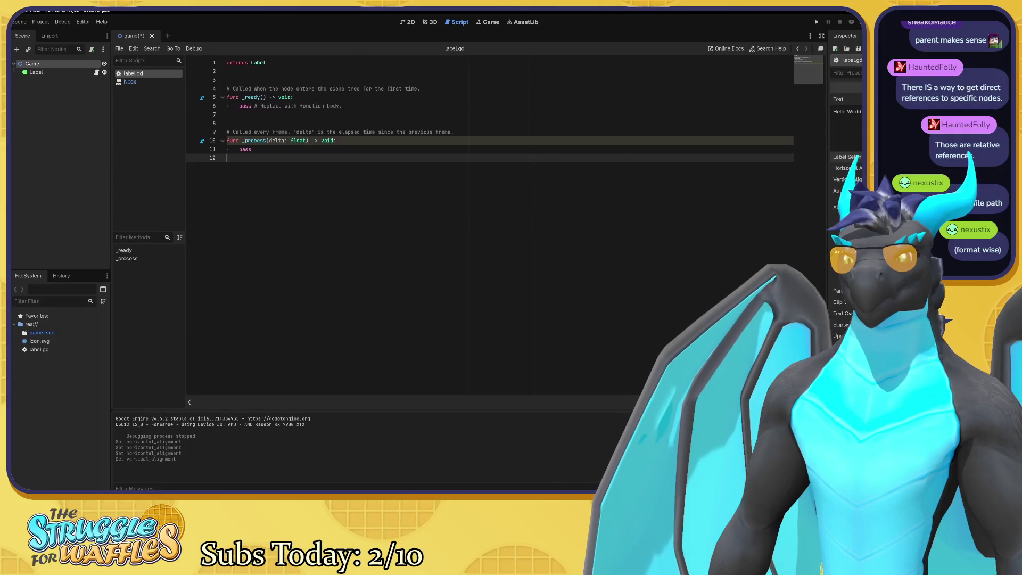
{"action": "key", "text": "alt+Tab"}
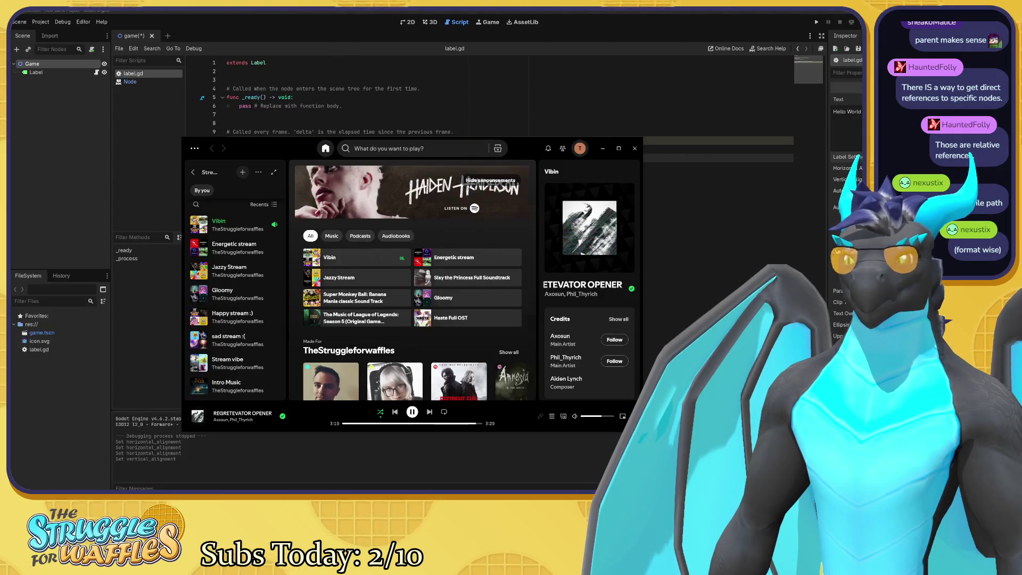
{"action": "left_click_drag", "start_coordinate": [304, 147], "coordinate": [1021, 151]}
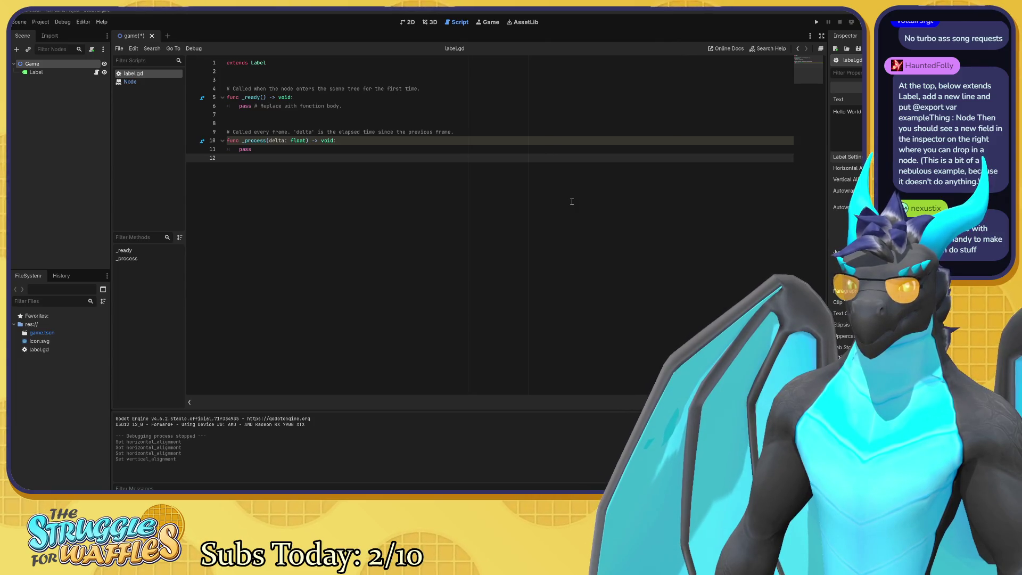
{"action": "left_click", "coordinate": [257, 76]}
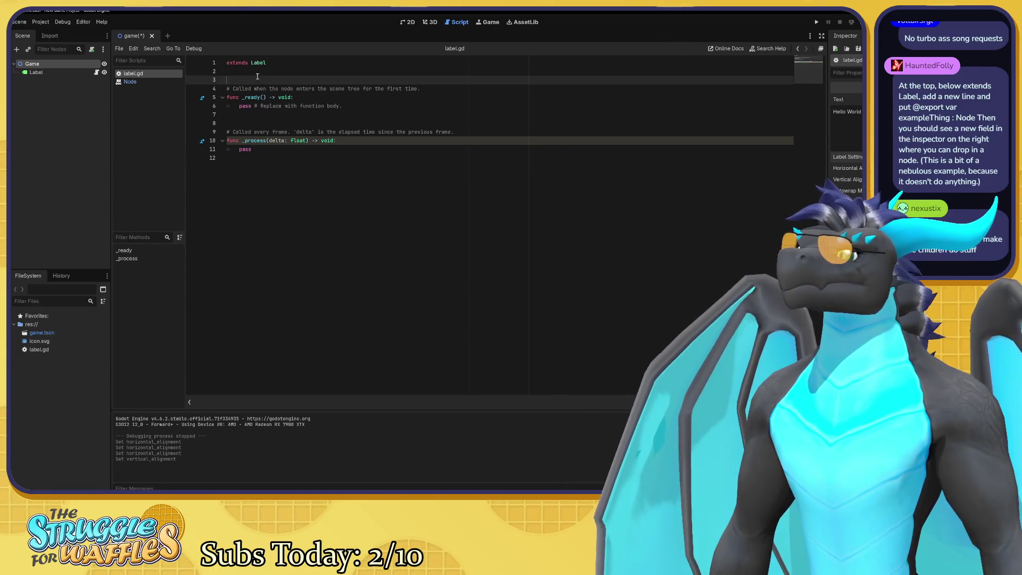
{"action": "left_click", "coordinate": [249, 73]}
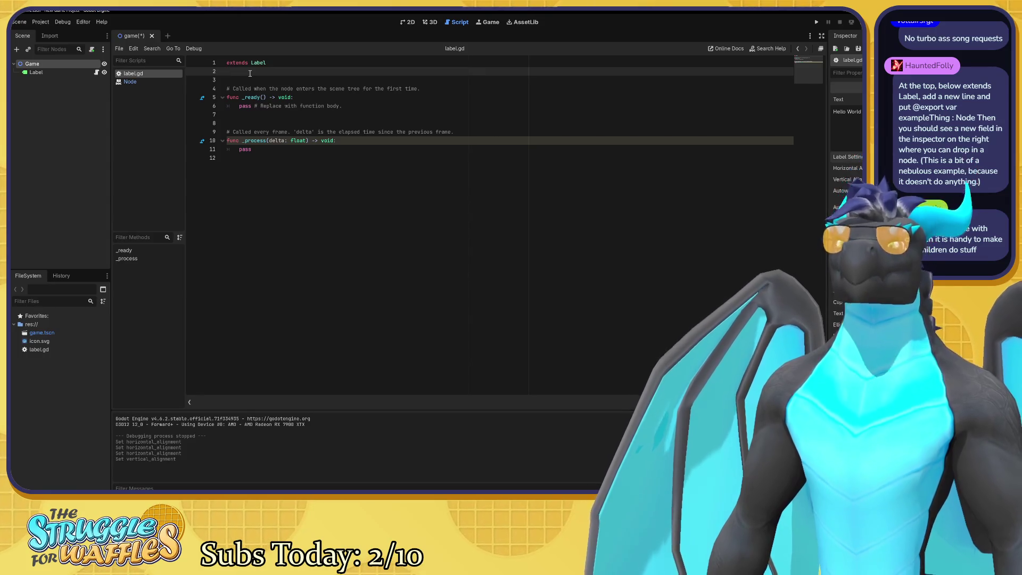
{"action": "type", "text": "@export"}
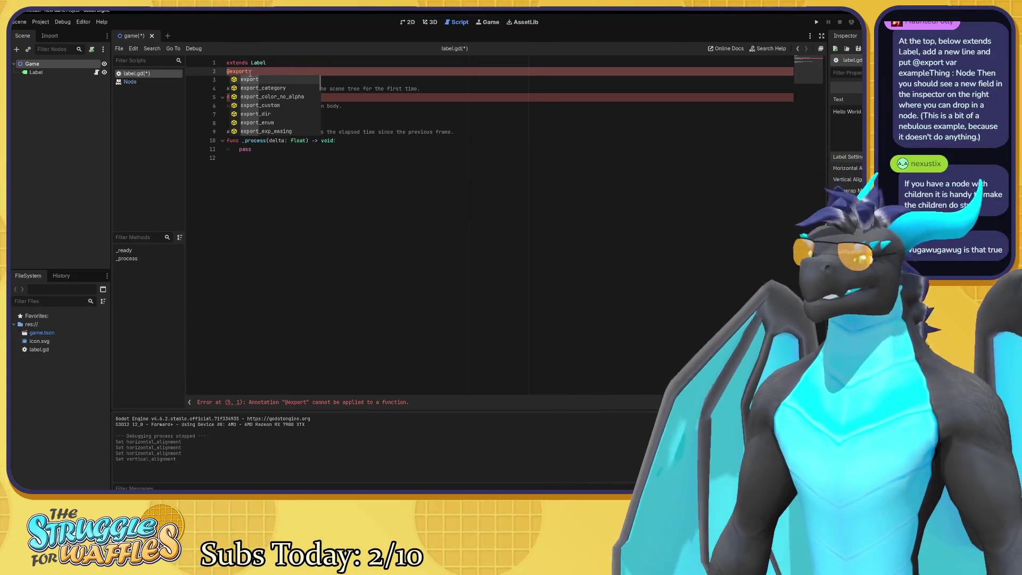
{"action": "type", "text": " var"}
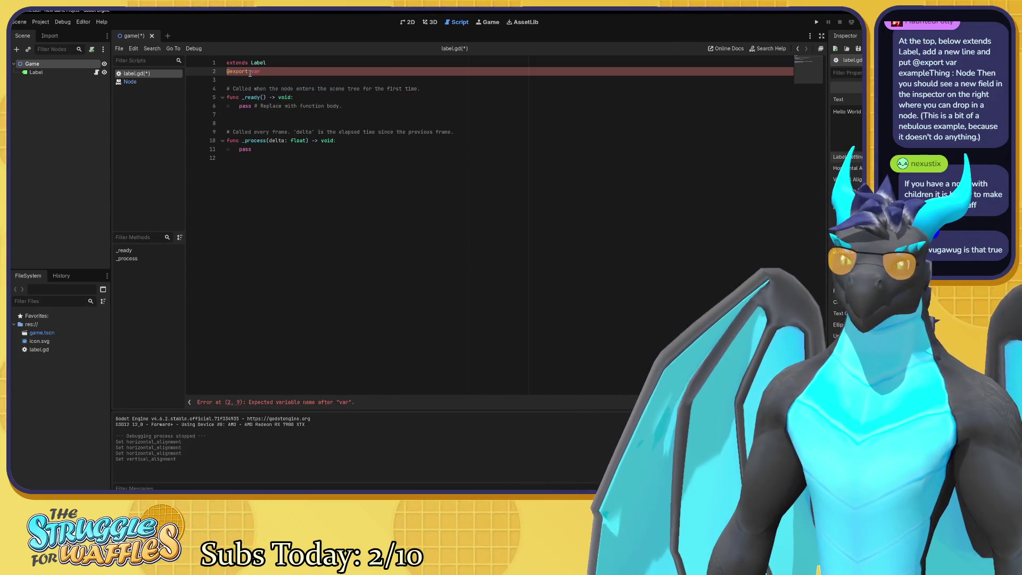
{"action": "type", "text": " exampleThi"}
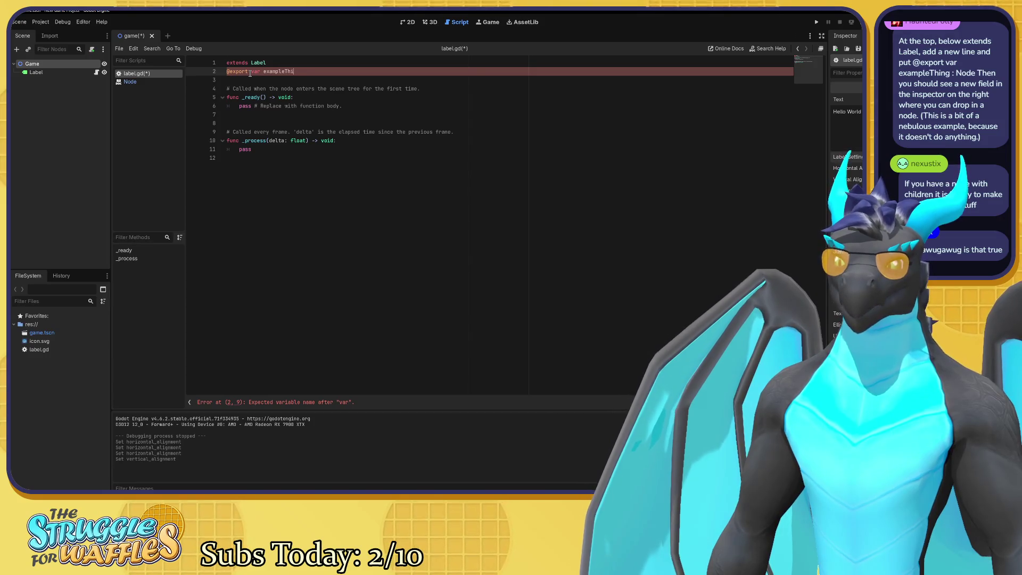
{"action": "type", "text": "ng:"}
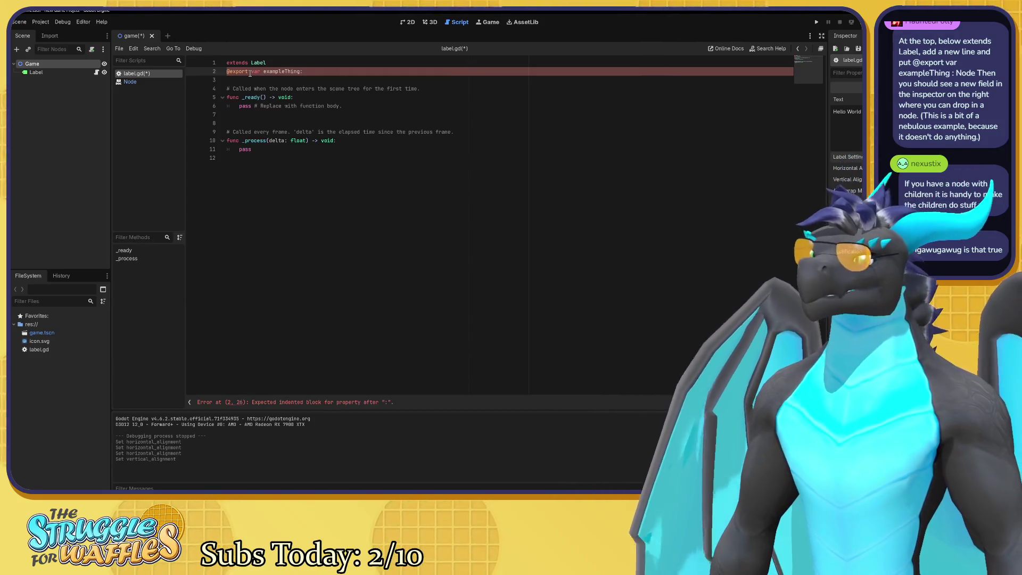
{"action": "type", "text": "Node"}
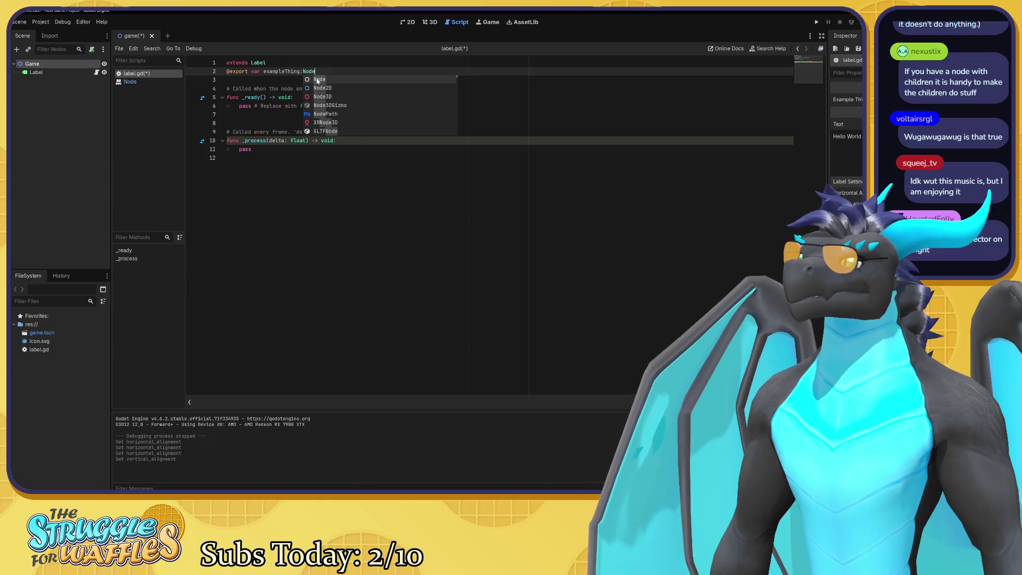
{"action": "left_click", "coordinate": [490, 250]}
{"action": "left_click", "coordinate": [323, 72]}
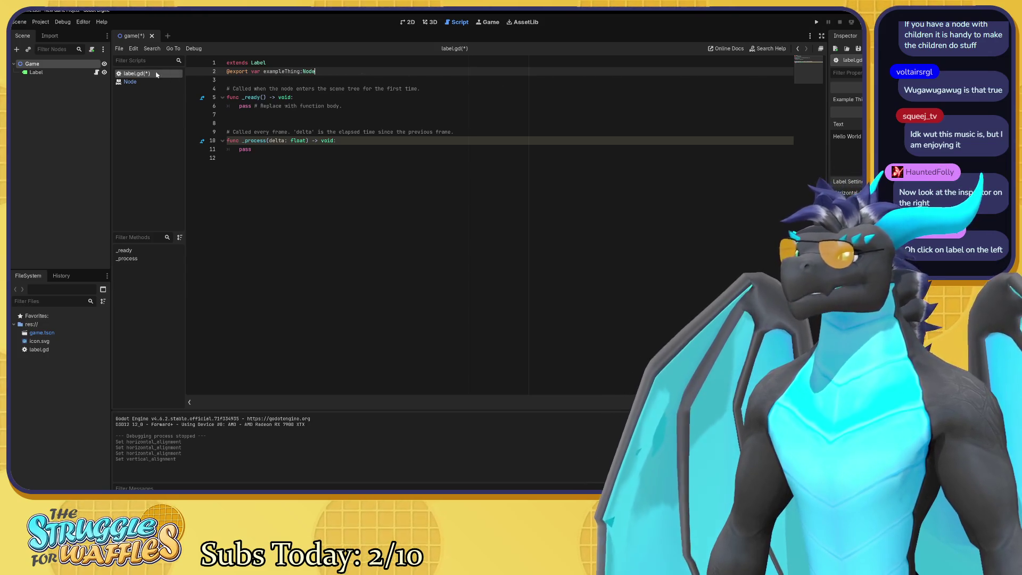
{"action": "left_click", "coordinate": [57, 73]}
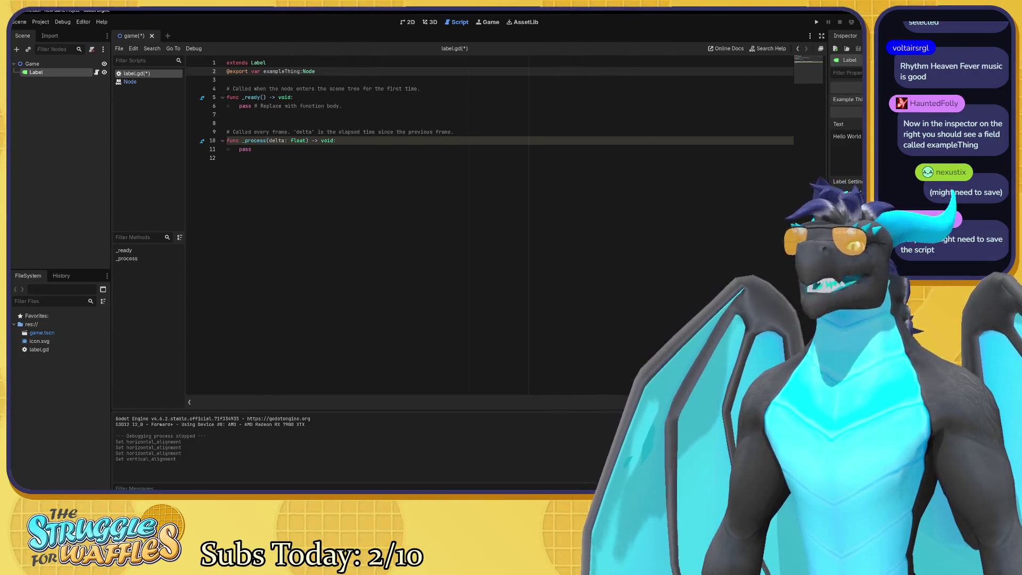
{"action": "left_click", "coordinate": [846, 112]}
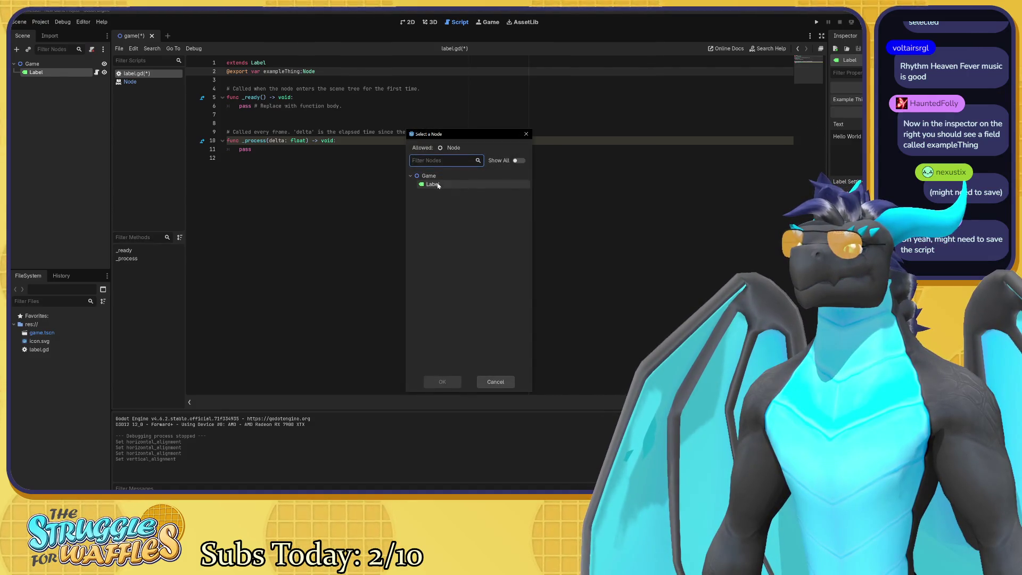
{"action": "left_click", "coordinate": [492, 384]}
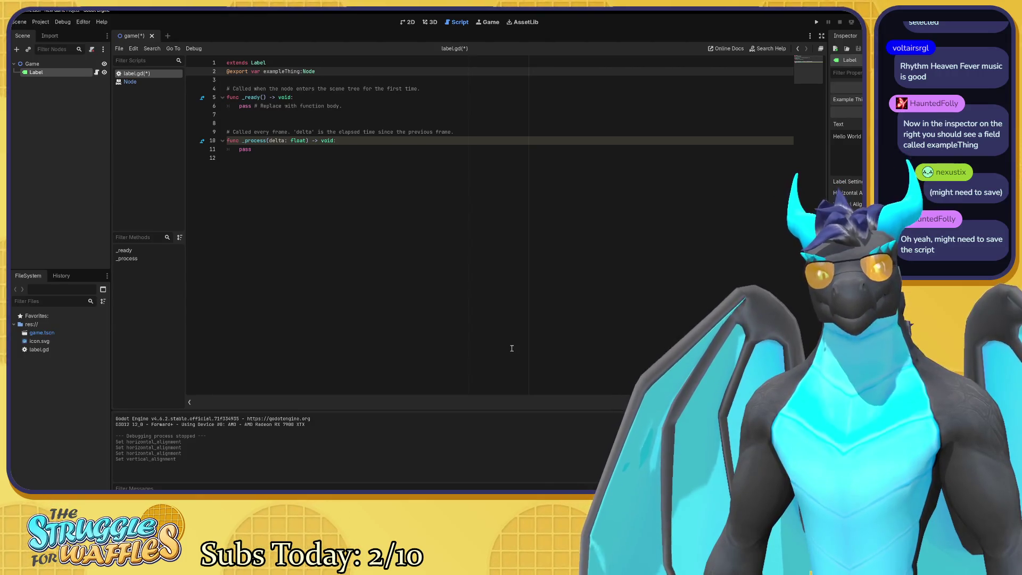
{"action": "left_click", "coordinate": [552, 105]}
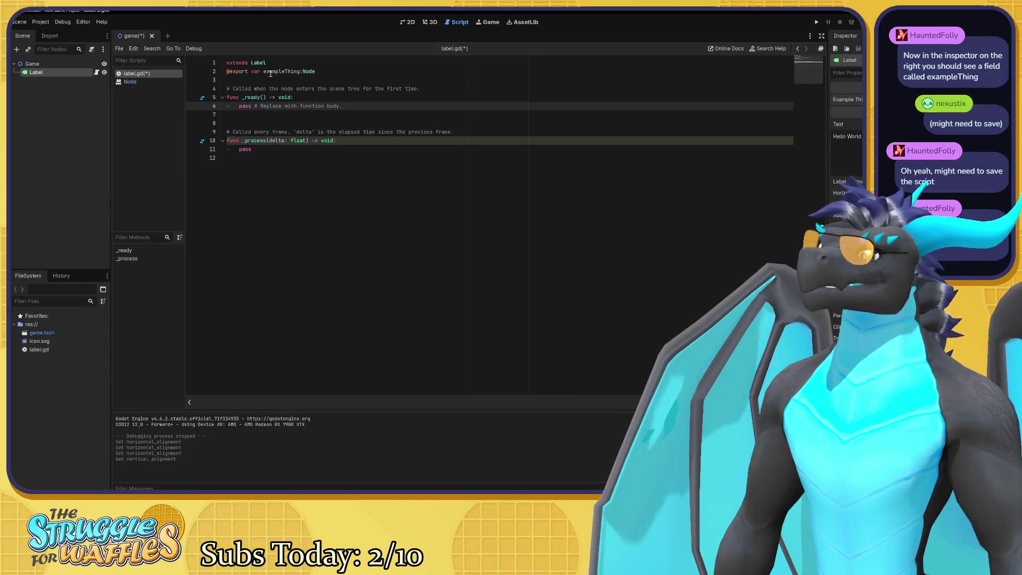
{"action": "left_click", "coordinate": [266, 72]}
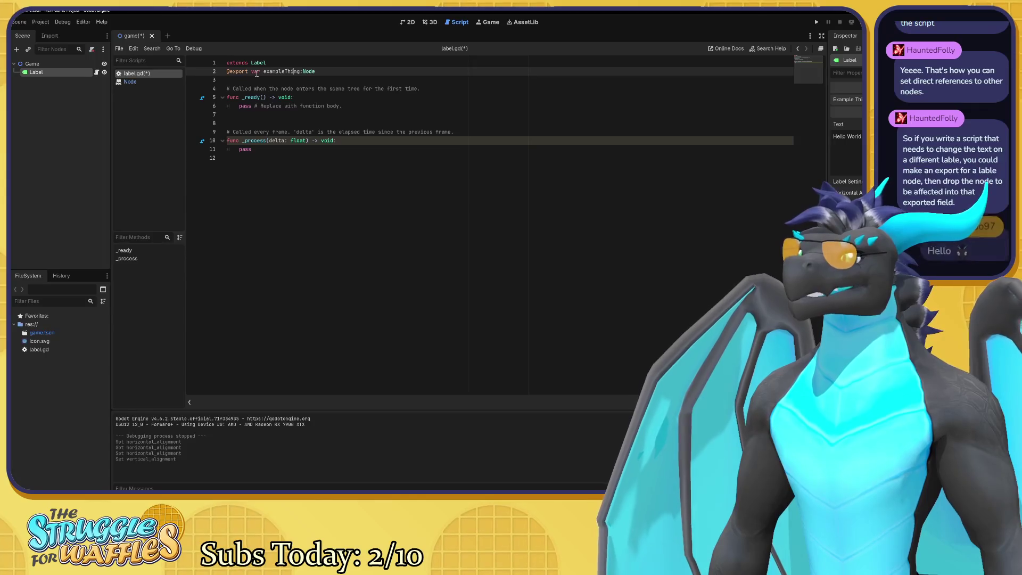
{"action": "mouse_move", "coordinate": [240, 70]}
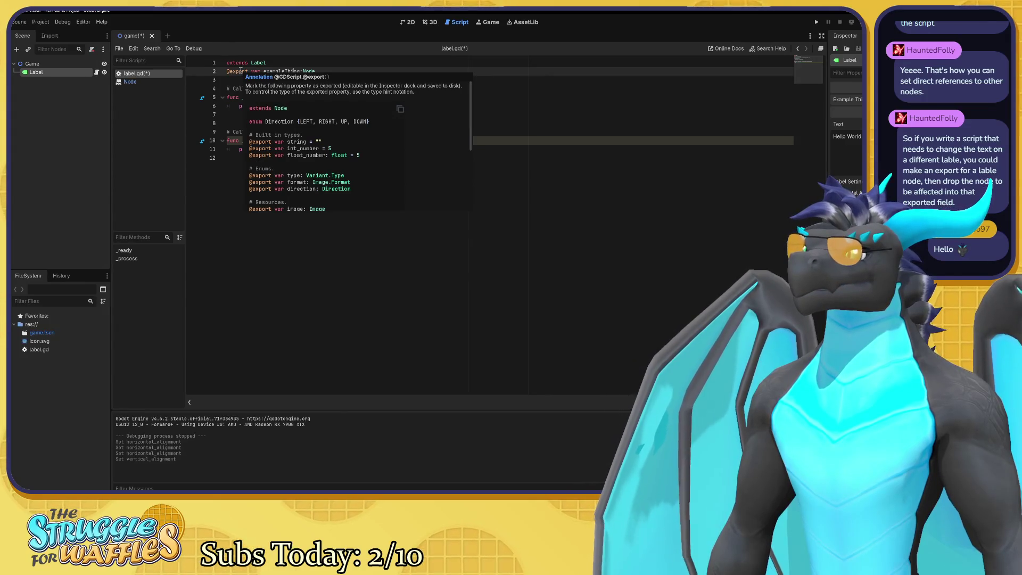
{"action": "left_click", "coordinate": [240, 71], "text": "ctrl"}
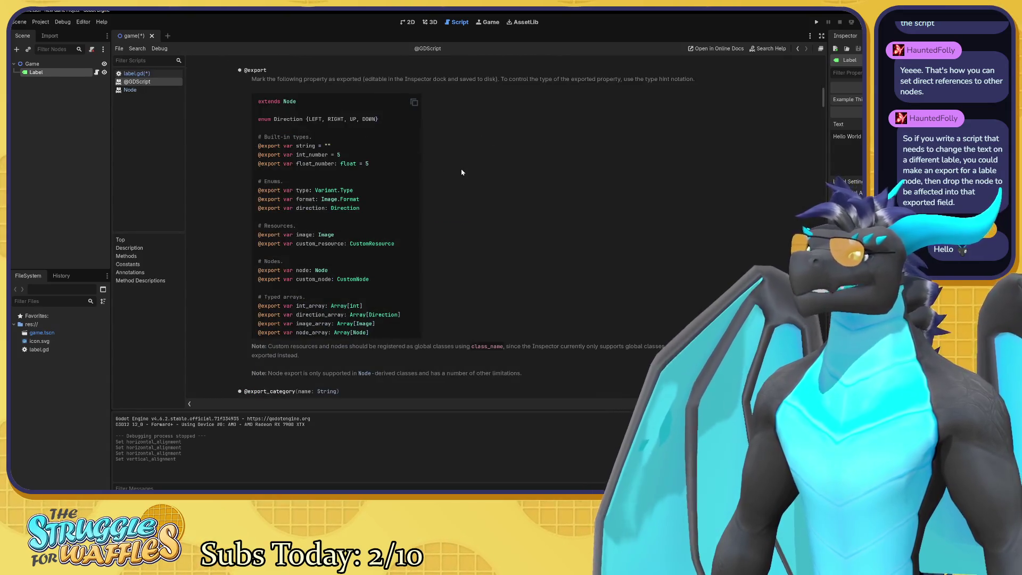
{"action": "scroll", "coordinate": [462, 172], "scroll_direction": "up", "scroll_amount": 3}
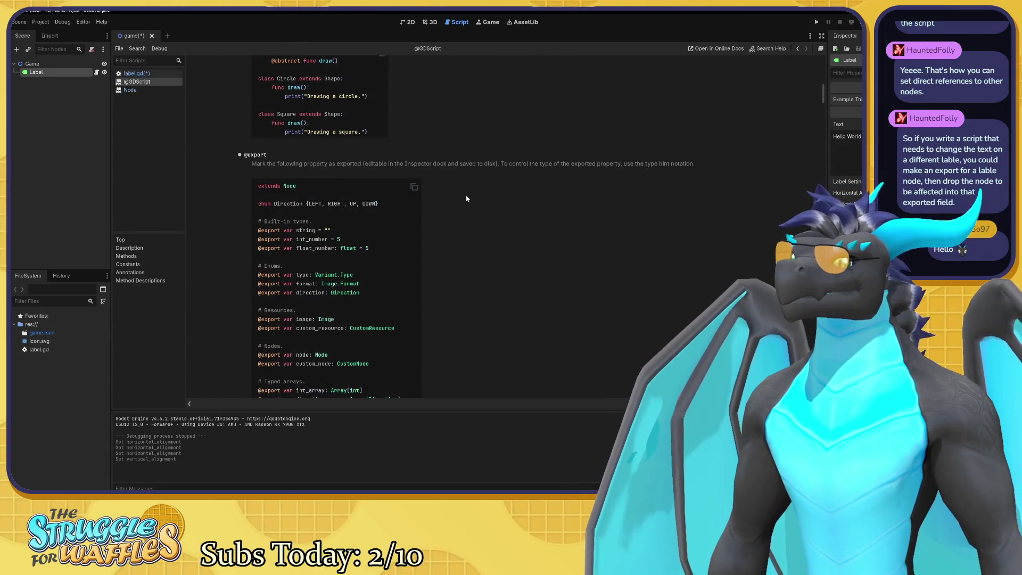
{"action": "scroll", "coordinate": [466, 198], "scroll_direction": "down", "scroll_amount": 3}
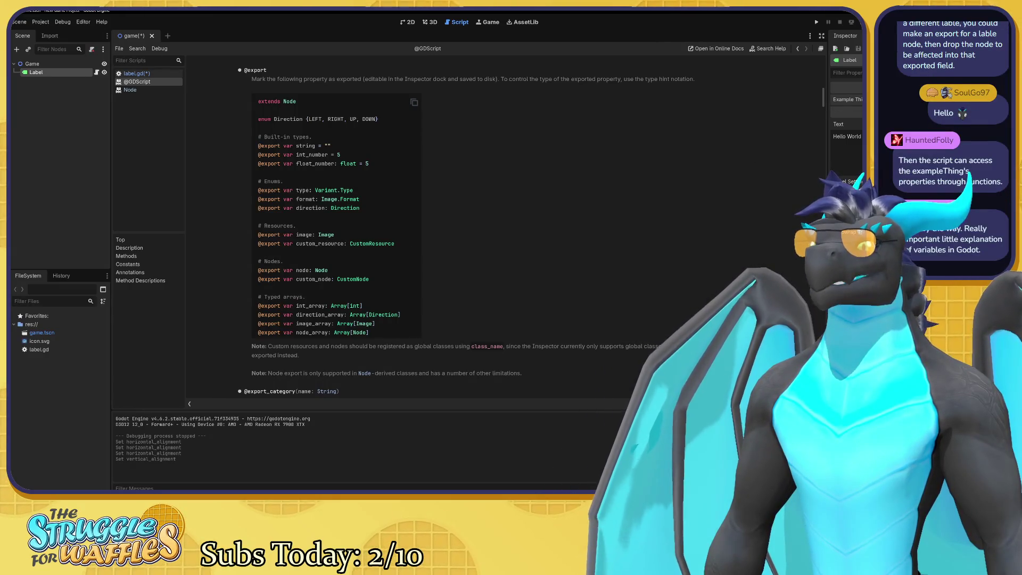
{"action": "left_click", "coordinate": [846, 112]}
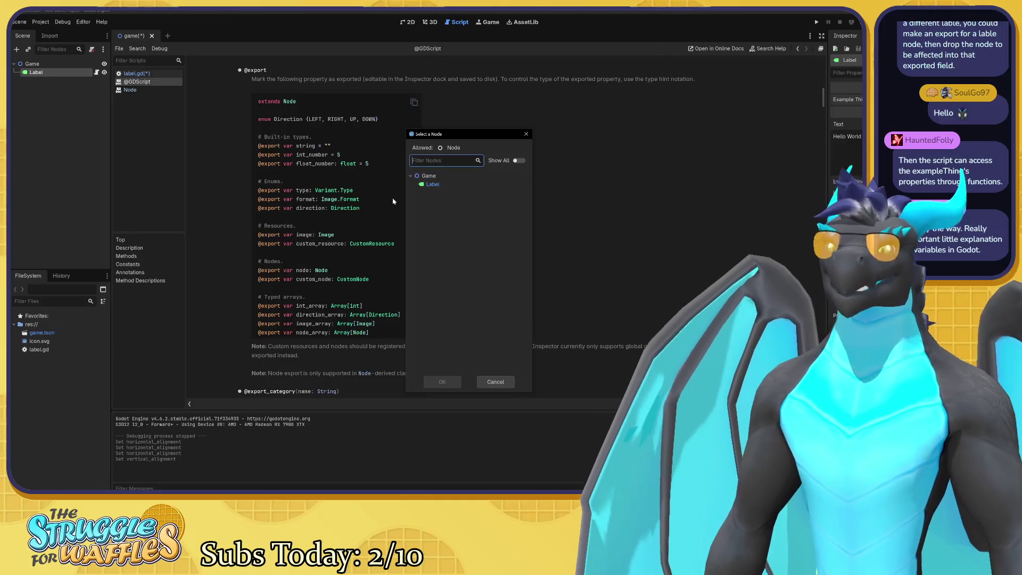
Assign the Game node as the Label's exampleThing value.
{"action": "left_click", "coordinate": [429, 176]}
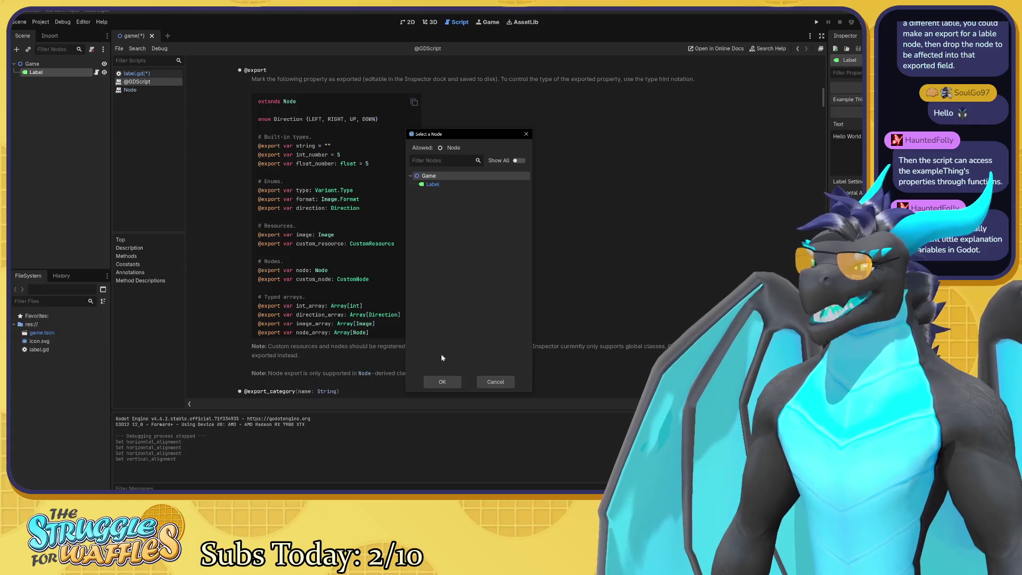
{"action": "left_click", "coordinate": [443, 382]}
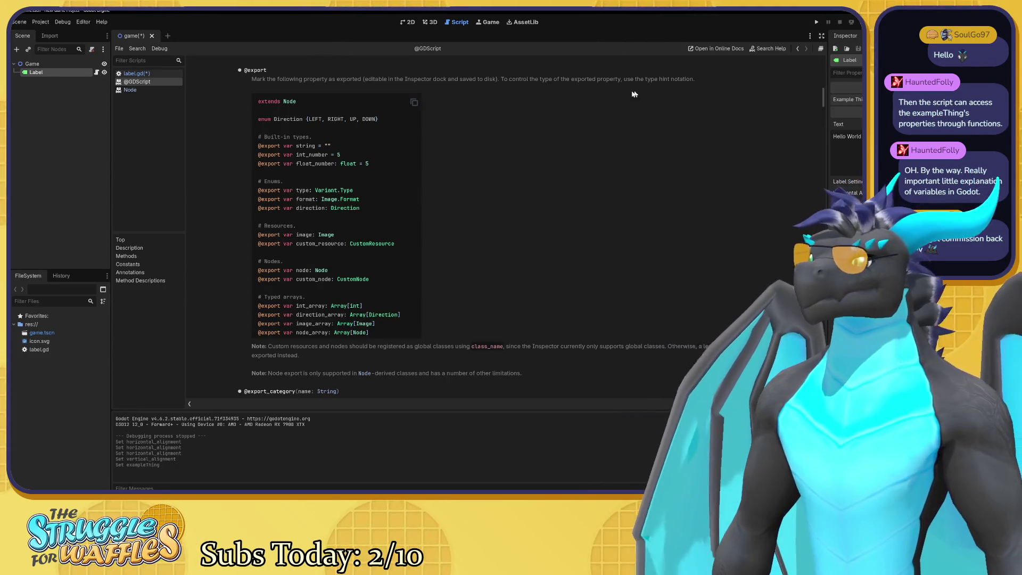
{"action": "left_click", "coordinate": [141, 74]}
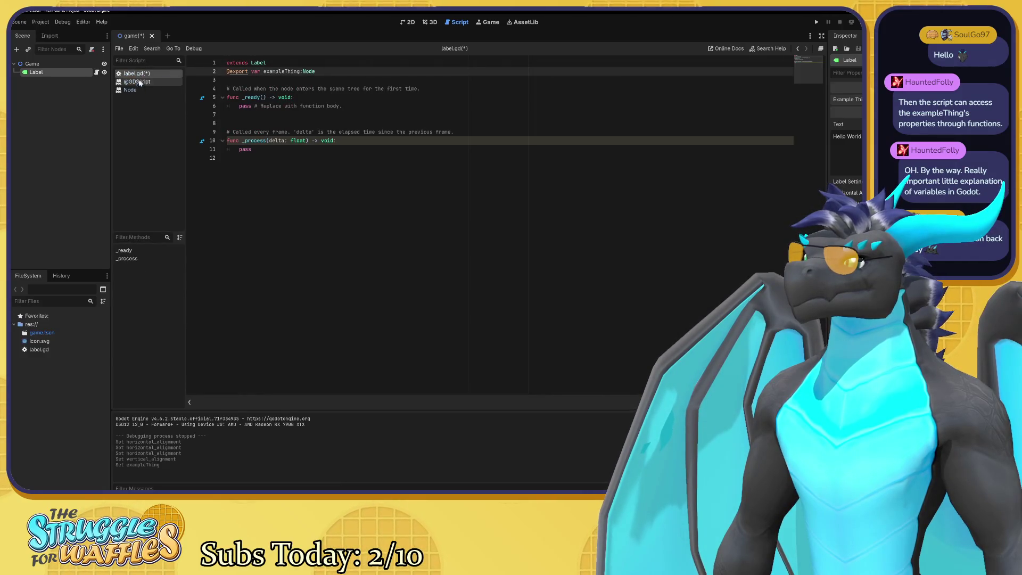
{"action": "left_click", "coordinate": [134, 90]}
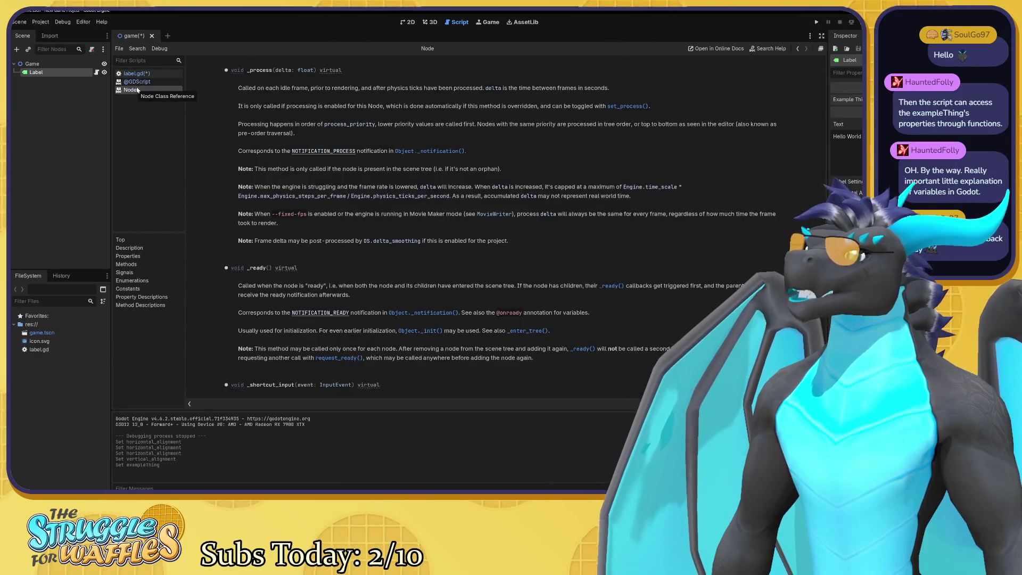
{"action": "left_click", "coordinate": [140, 83]}
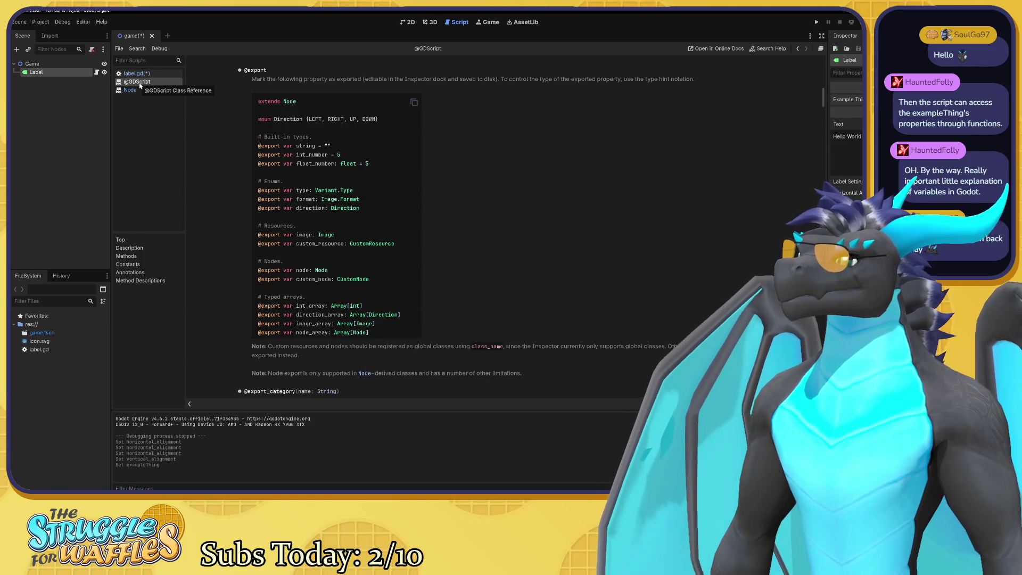
{"action": "left_click", "coordinate": [133, 90]}
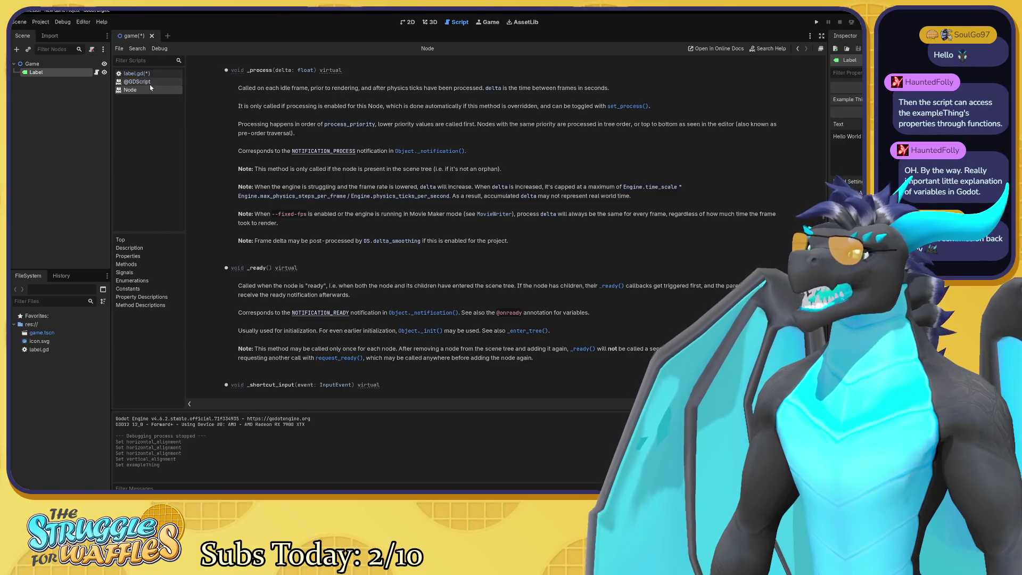
{"action": "left_click", "coordinate": [151, 82]}
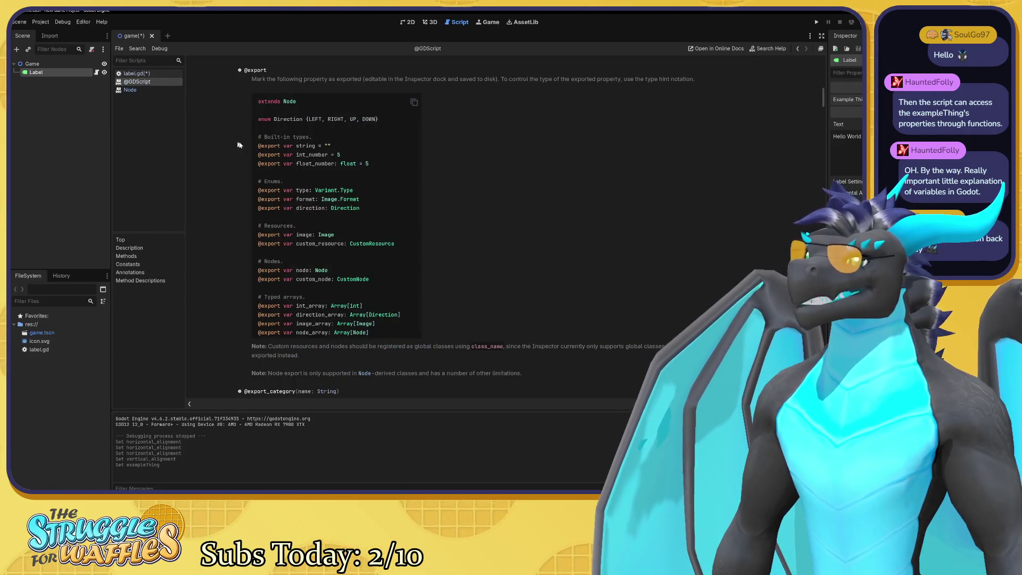
{"action": "scroll", "coordinate": [271, 160], "scroll_direction": "up", "scroll_amount": 5}
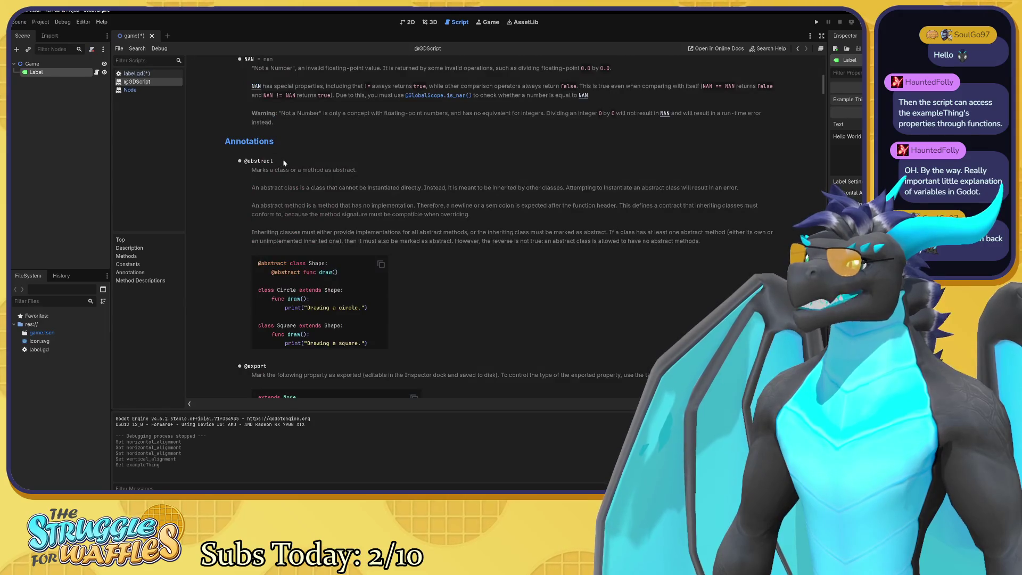
{"action": "scroll", "coordinate": [276, 164], "scroll_direction": "up", "scroll_amount": 10}
{"action": "scroll", "coordinate": [285, 163], "scroll_direction": "up", "scroll_amount": 1}
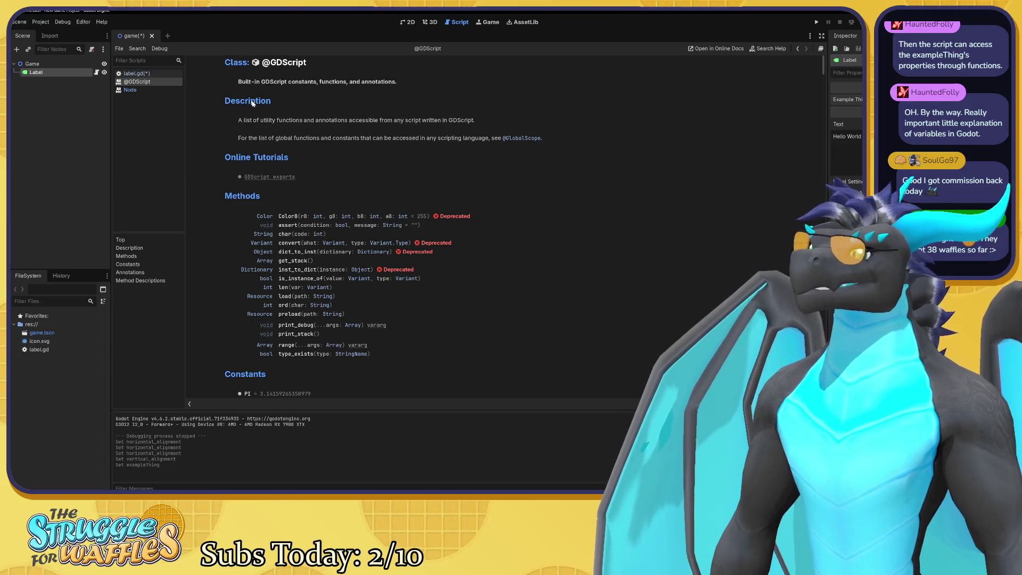
{"action": "scroll", "coordinate": [266, 159], "scroll_direction": "down", "scroll_amount": 3}
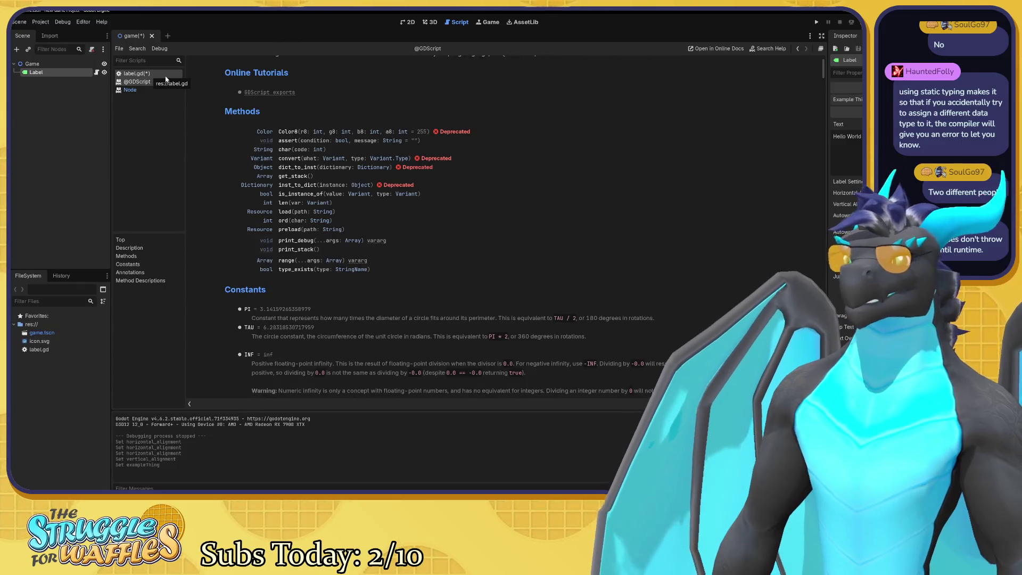
{"action": "left_click", "coordinate": [166, 79]}
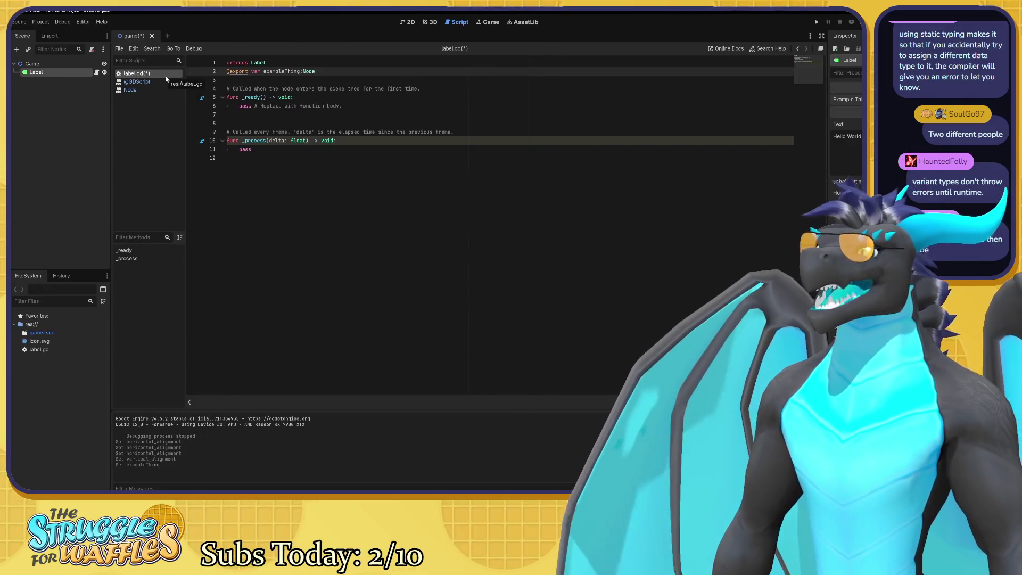
{"action": "left_click_drag", "start_coordinate": [265, 71], "coordinate": [301, 72]}
{"action": "left_click", "coordinate": [262, 71]}
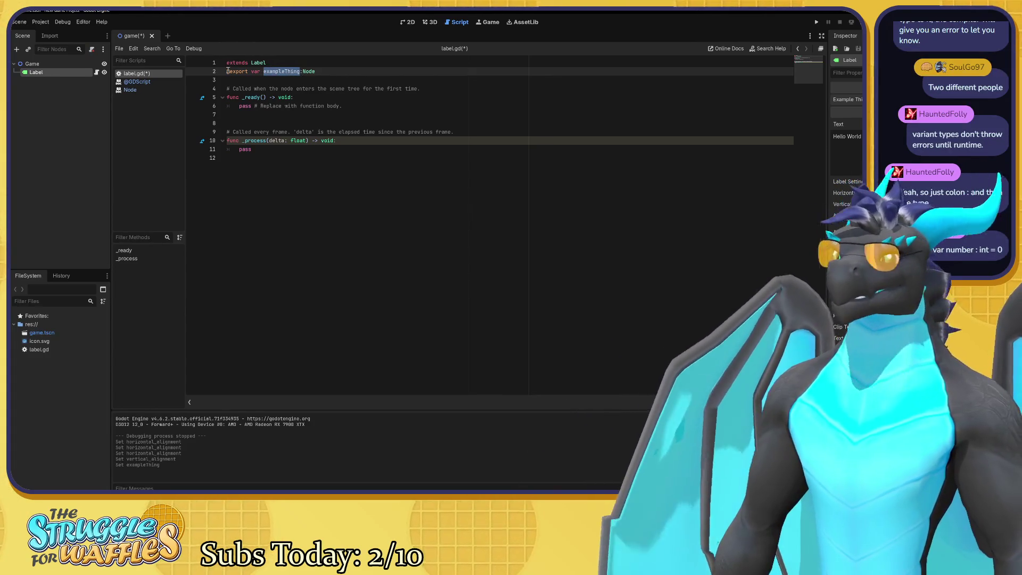
{"action": "mouse_move", "coordinate": [236, 73]}
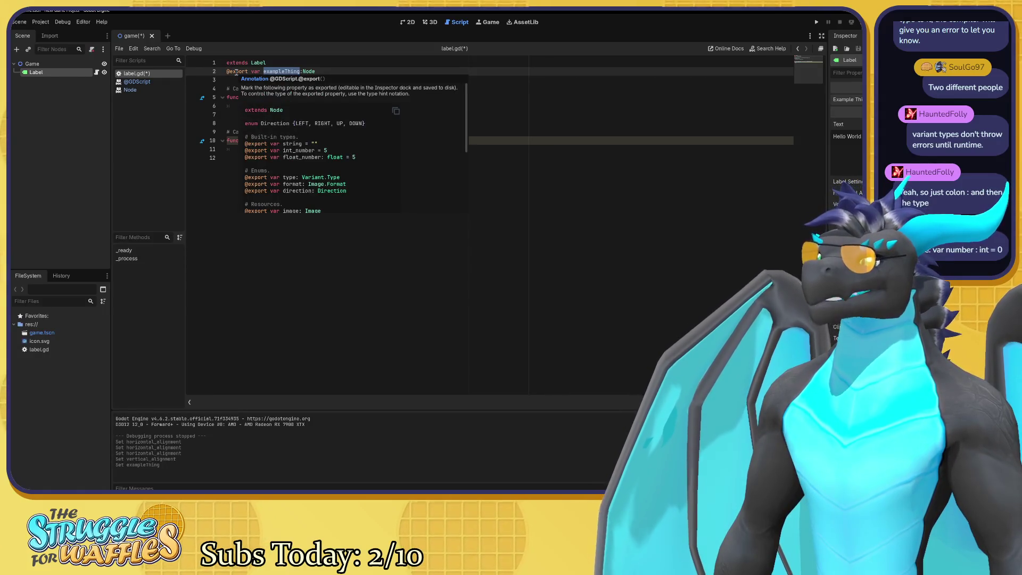
{"action": "left_click", "coordinate": [236, 72], "text": "ctrl"}
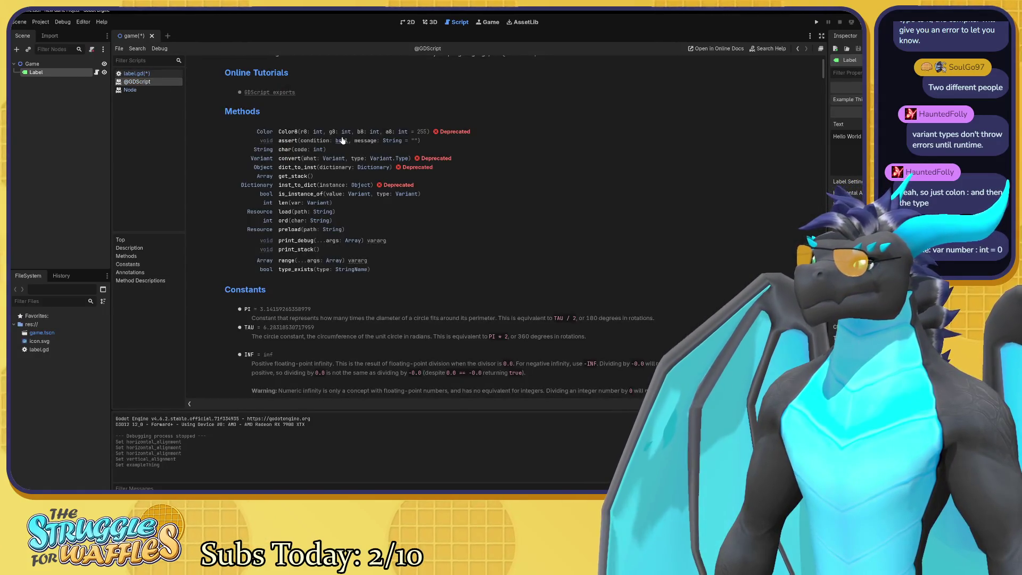
{"action": "scroll", "coordinate": [361, 178], "scroll_direction": "down", "scroll_amount": 10}
{"action": "scroll", "coordinate": [361, 178], "scroll_direction": "down", "scroll_amount": 10}
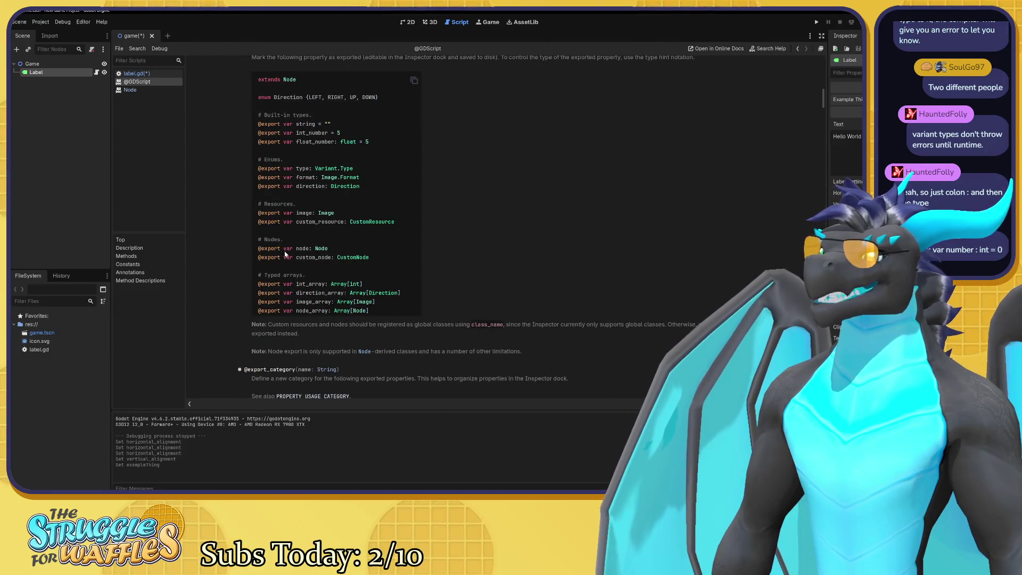
Highlight the node export example in the docs, then return to label.gd.
{"action": "left_click_drag", "start_coordinate": [283, 249], "coordinate": [333, 251]}
{"action": "left_click", "coordinate": [310, 251]}
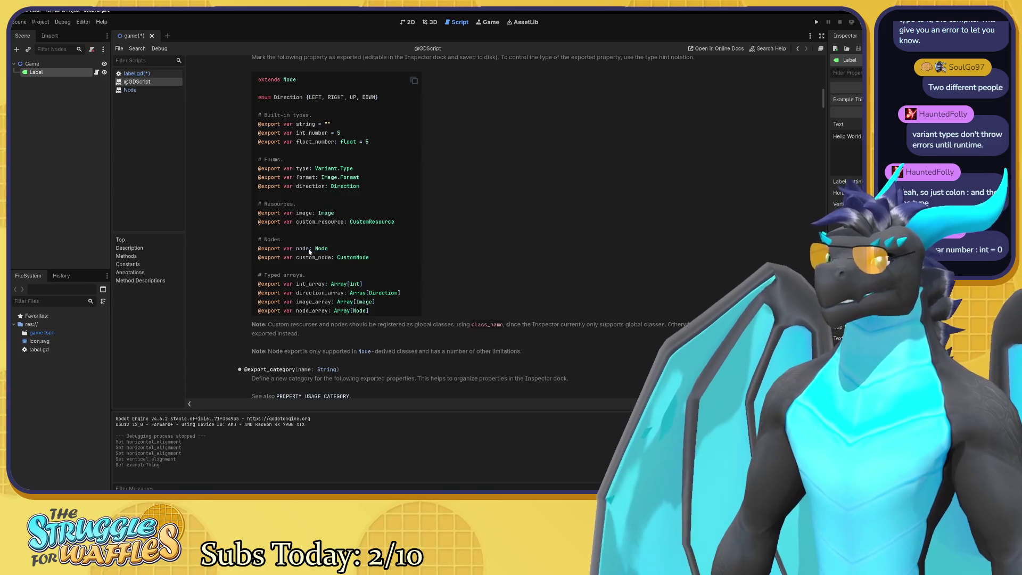
{"action": "mouse_move", "coordinate": [312, 250]}
{"action": "left_mouse_down"}
{"action": "mouse_move", "coordinate": [258, 248]}
{"action": "mouse_move", "coordinate": [316, 248]}
{"action": "left_mouse_up"}
{"action": "left_click", "coordinate": [296, 250]}
{"action": "left_click", "coordinate": [324, 214]}
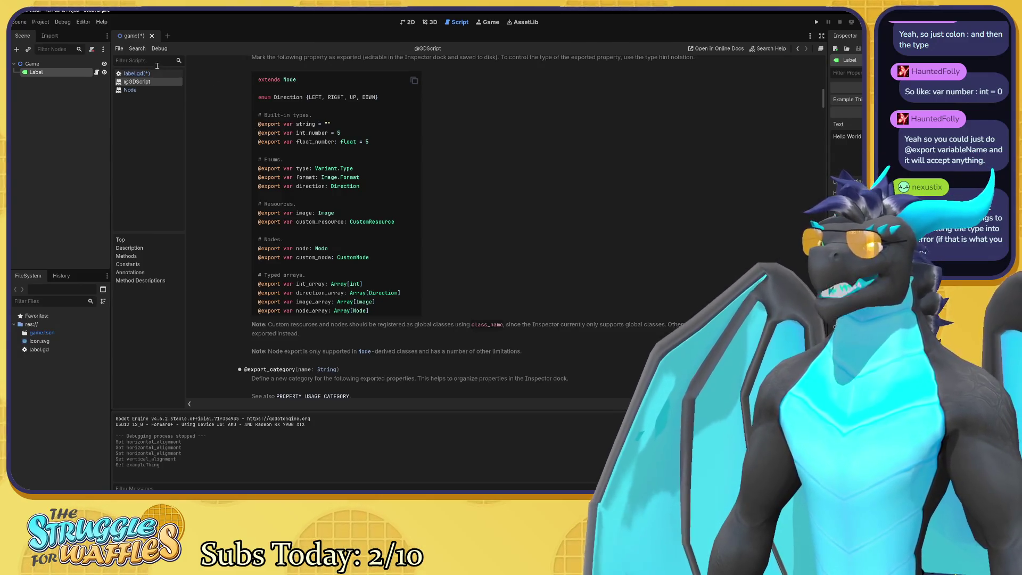
{"action": "left_click", "coordinate": [154, 74]}
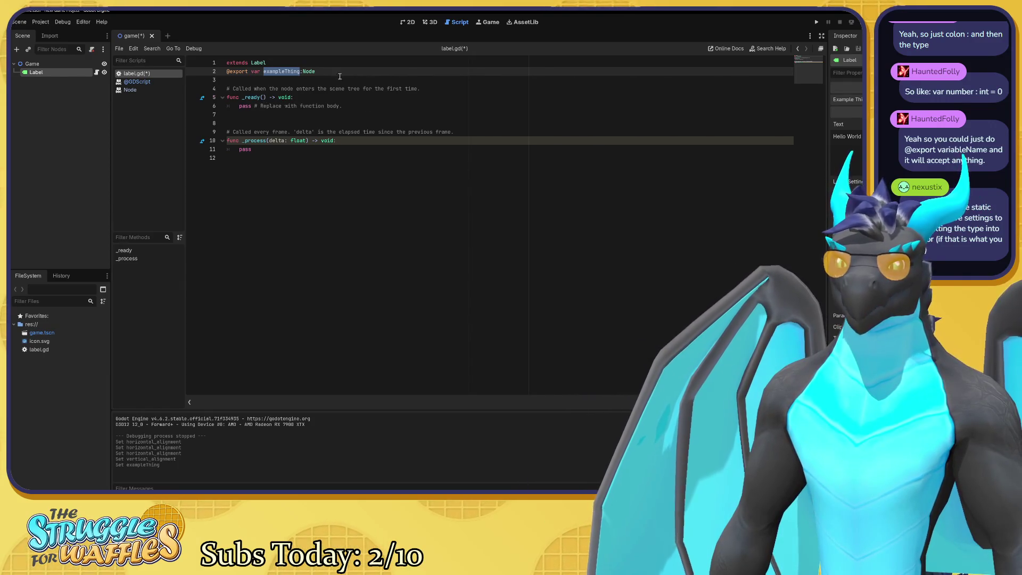
{"action": "left_click", "coordinate": [294, 71]}
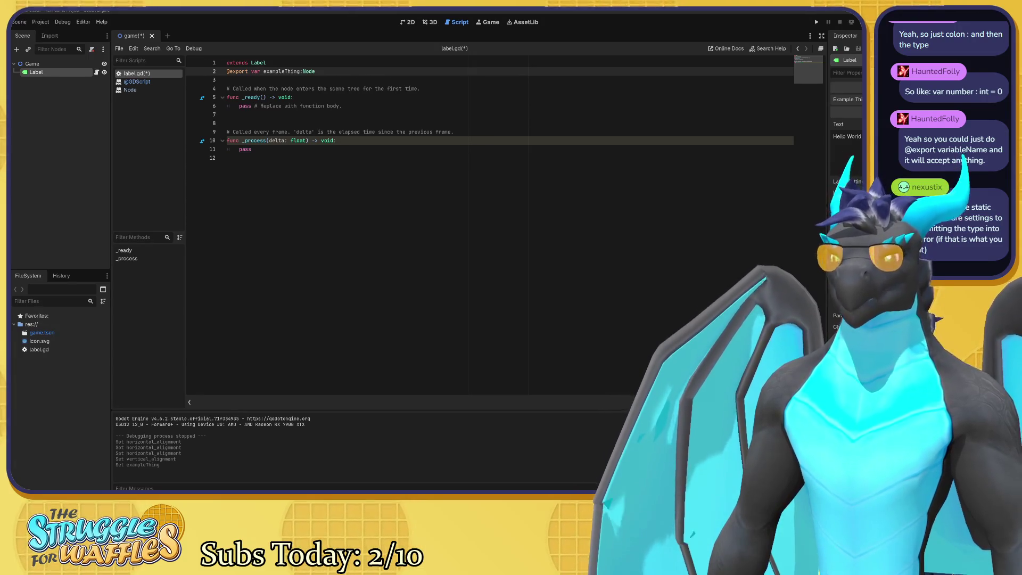
{"action": "left_click", "coordinate": [367, 267]}
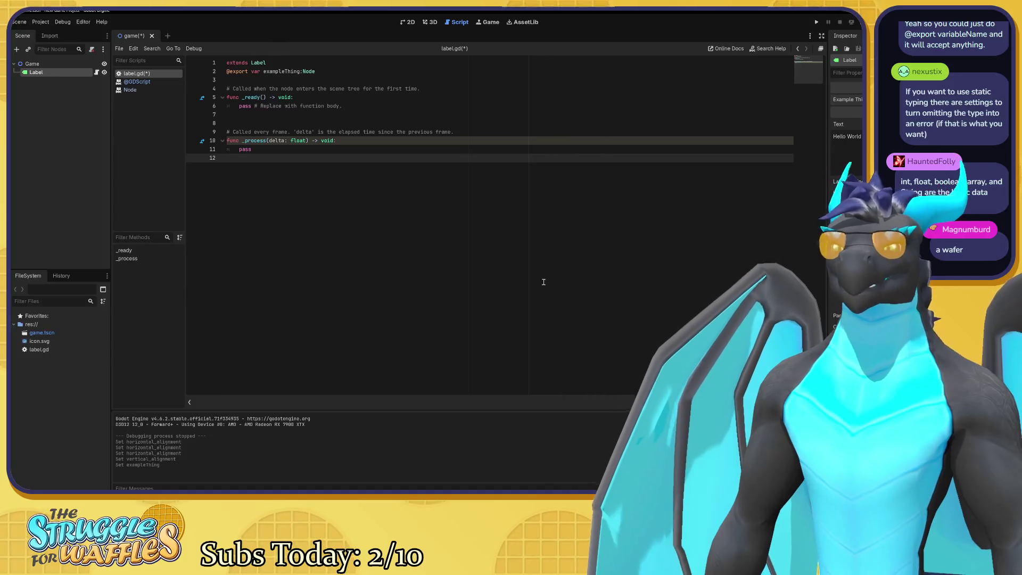
{"action": "left_click", "coordinate": [129, 82]}
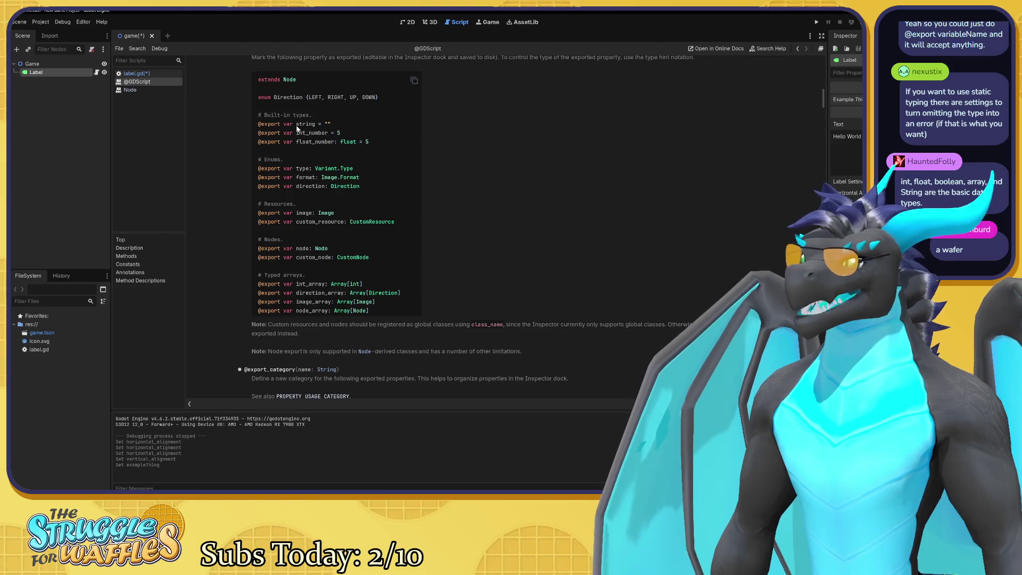
{"action": "left_click_drag", "start_coordinate": [296, 124], "coordinate": [307, 127]}
{"action": "left_click", "coordinate": [305, 135]}
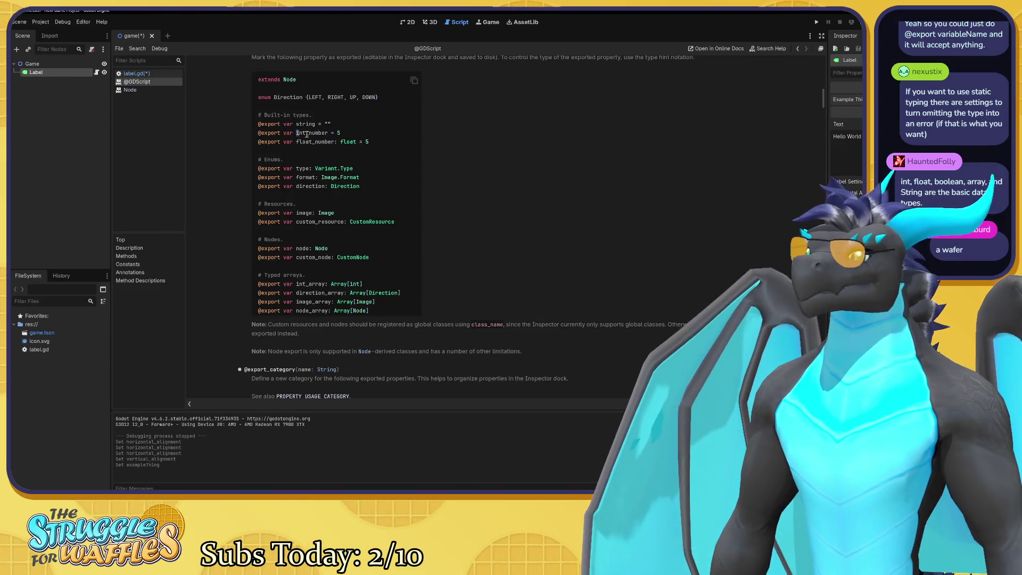
{"action": "double_click", "coordinate": [306, 134]}
{"action": "left_click", "coordinate": [318, 151]}
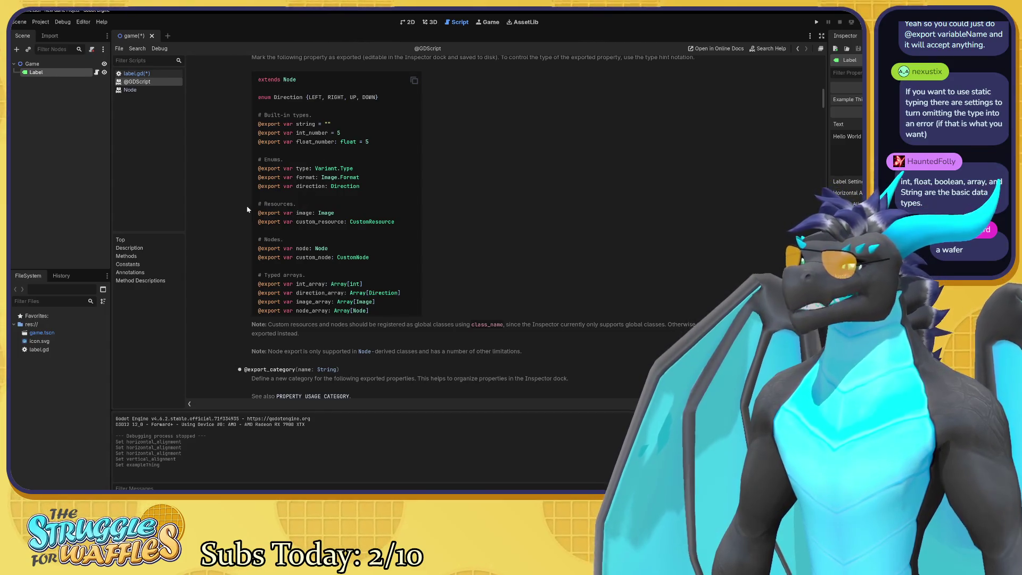
{"action": "scroll", "coordinate": [307, 210], "scroll_direction": "down", "scroll_amount": 2}
{"action": "scroll", "coordinate": [307, 210], "scroll_direction": "up", "scroll_amount": 10}
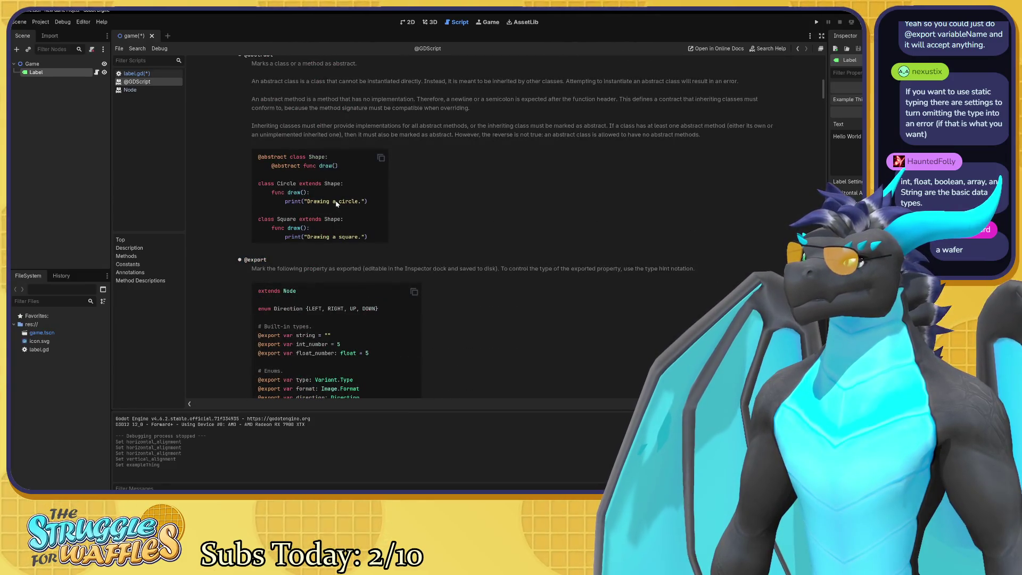
{"action": "scroll", "coordinate": [335, 203], "scroll_direction": "down", "scroll_amount": 6}
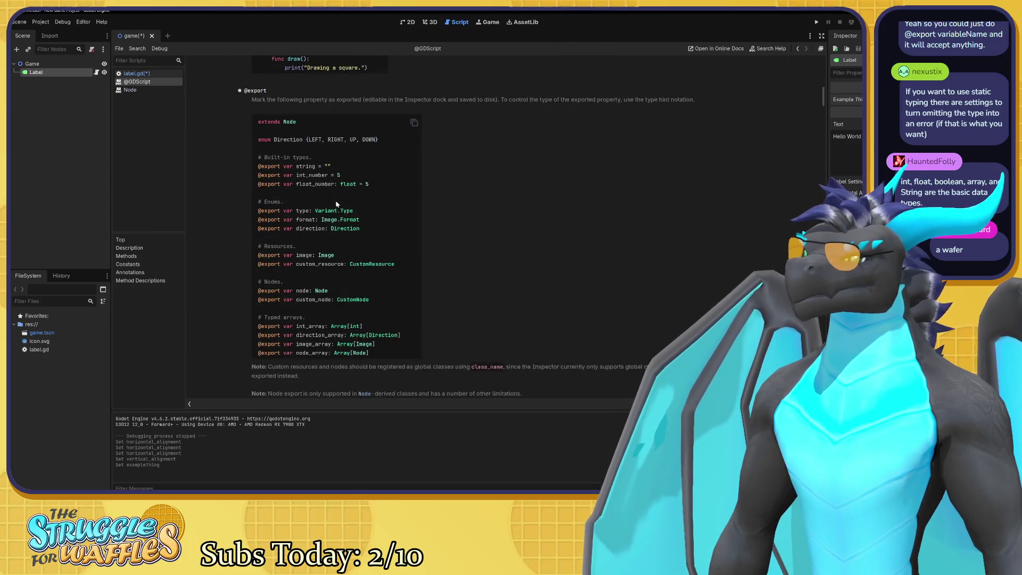
{"action": "scroll", "coordinate": [336, 204], "scroll_direction": "down", "scroll_amount": 3}
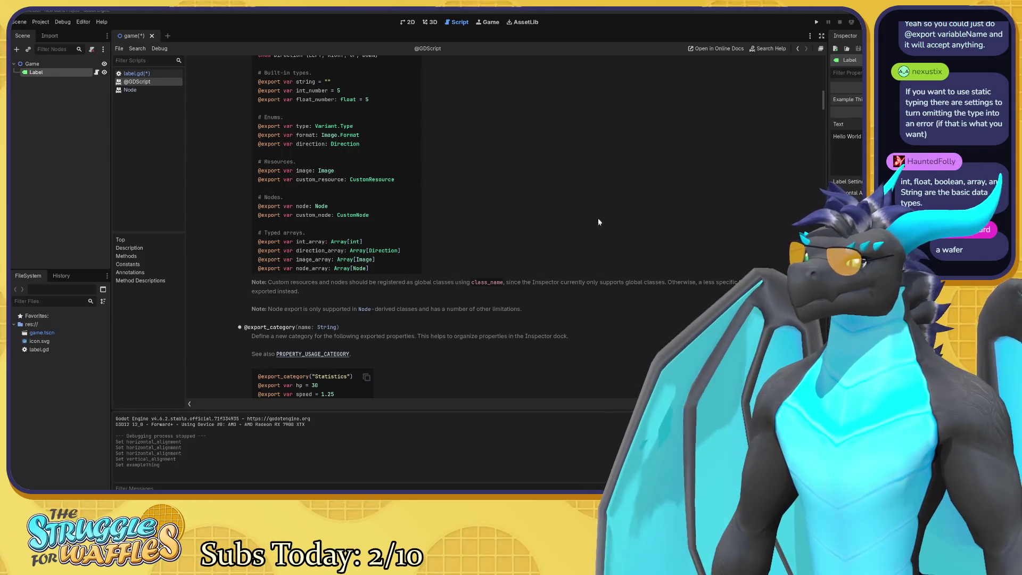
{"action": "scroll", "coordinate": [598, 218], "scroll_direction": "down", "scroll_amount": 5}
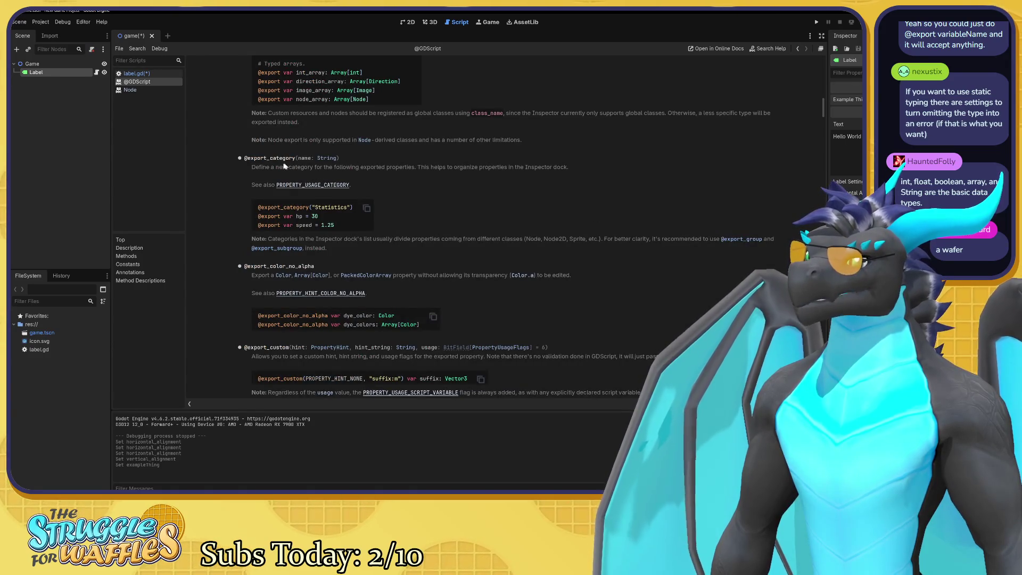
{"action": "scroll", "coordinate": [410, 207], "scroll_direction": "down", "scroll_amount": 3}
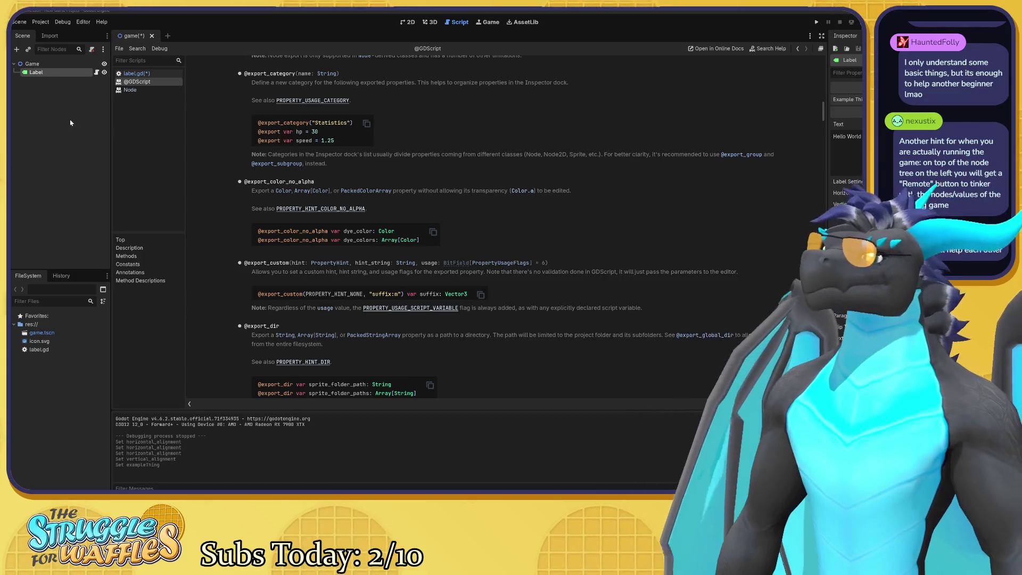
Select the Game root node and switch back to the 2D view.
{"action": "left_click", "coordinate": [54, 65]}
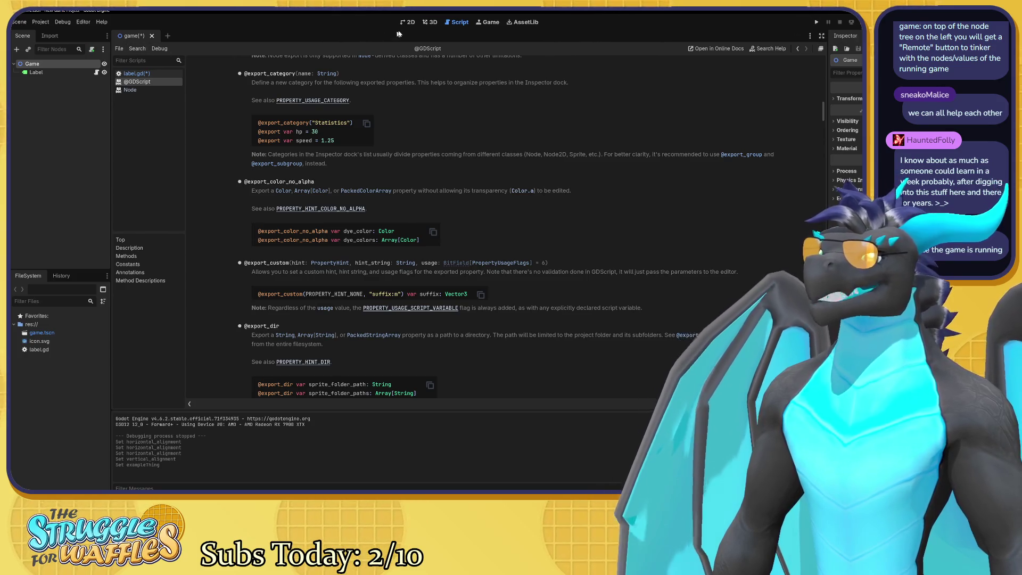
{"action": "key", "text": "ctrl+F1"}
Run the project, move the debug game window aside, and inspect the remote scene tree.
{"action": "left_click", "coordinate": [816, 23]}
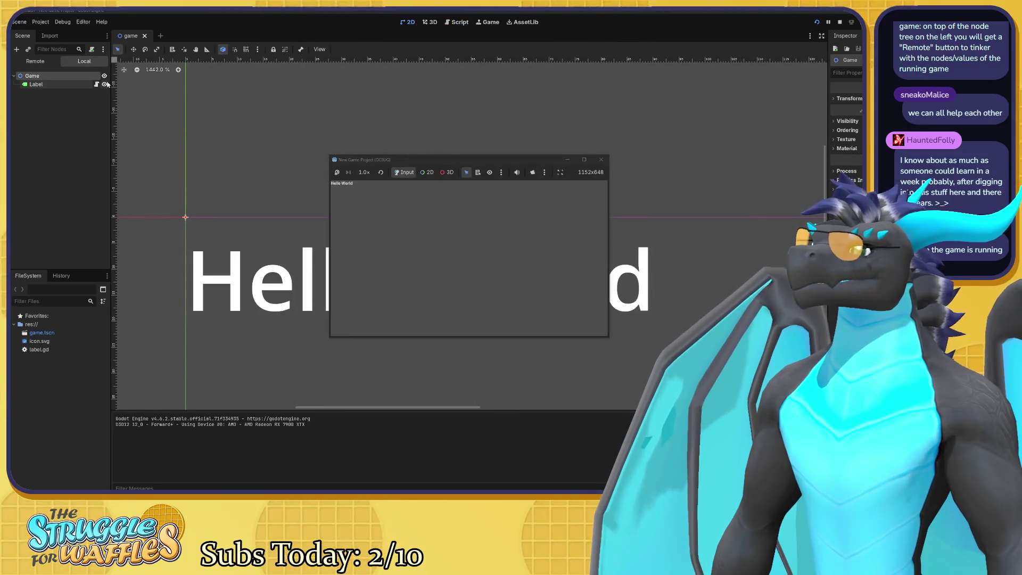
{"action": "left_click_drag", "start_coordinate": [467, 160], "coordinate": [451, 175]}
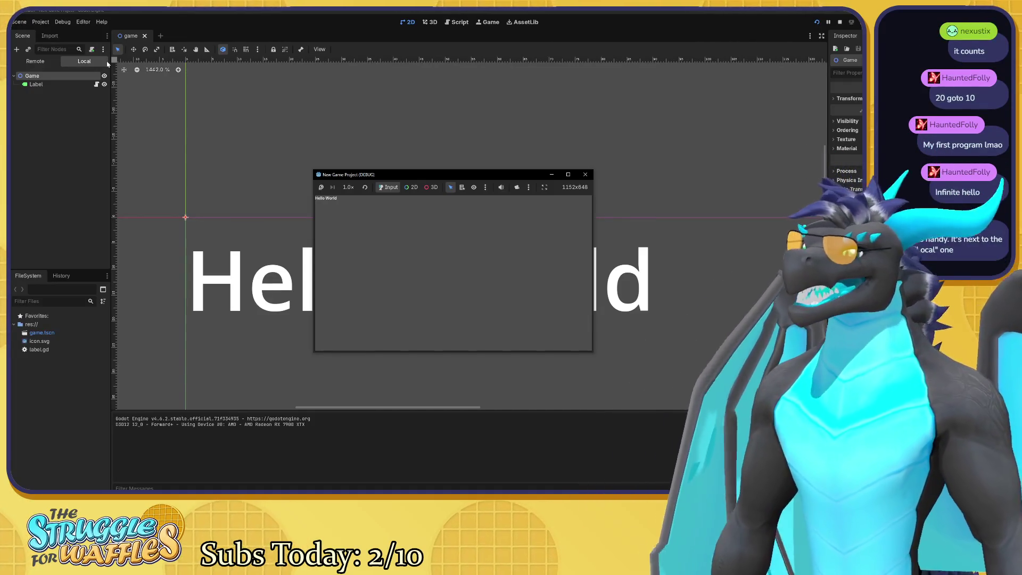
{"action": "left_click", "coordinate": [31, 63]}
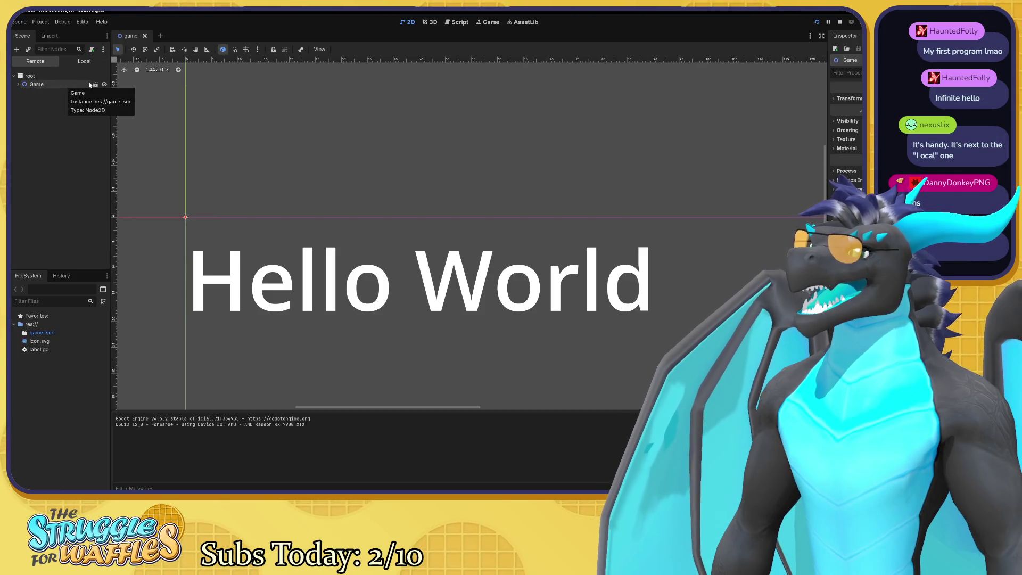
{"action": "left_click", "coordinate": [18, 84]}
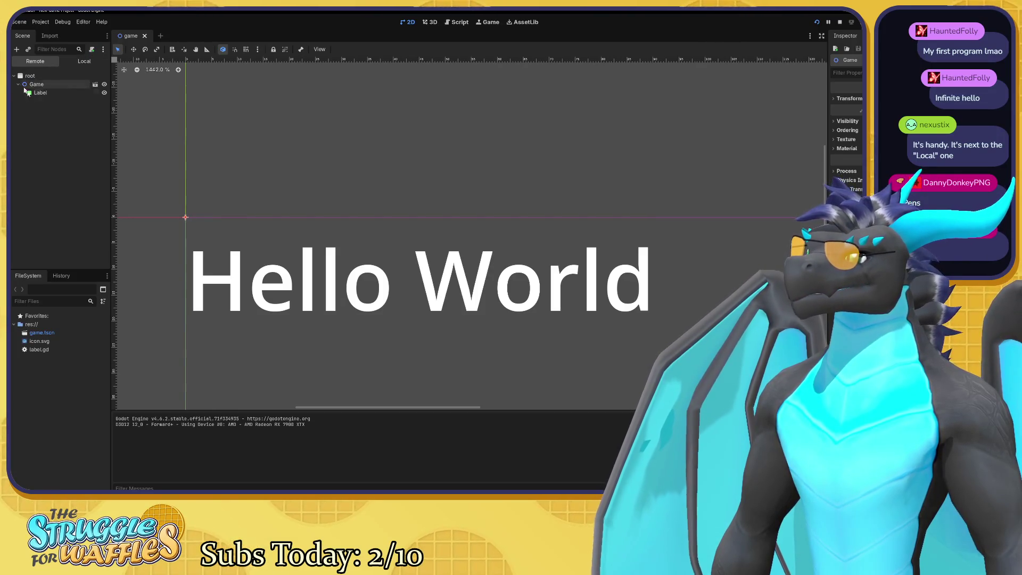
{"action": "left_click", "coordinate": [43, 93]}
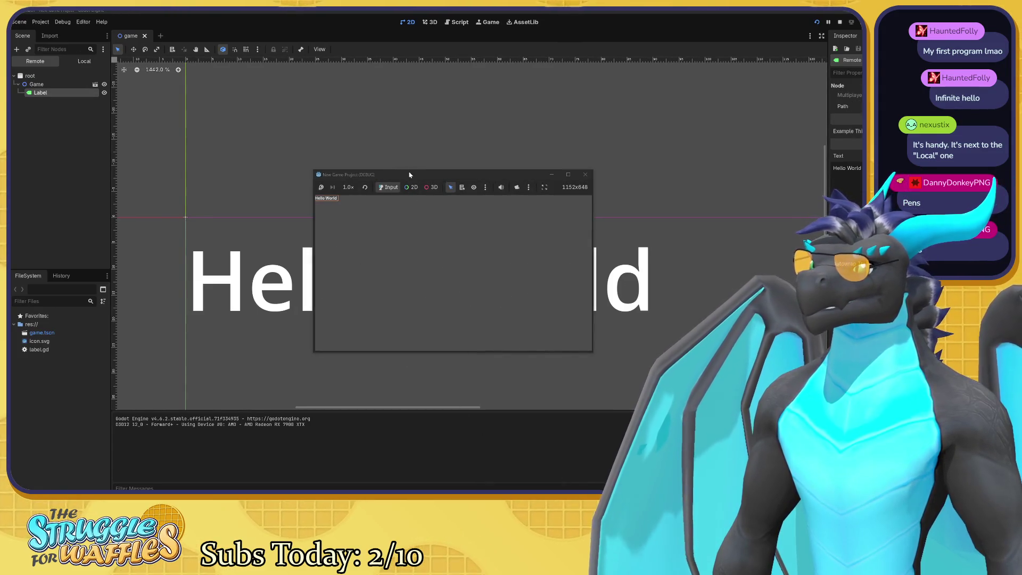
{"action": "left_click_drag", "start_coordinate": [409, 175], "coordinate": [422, 186]}
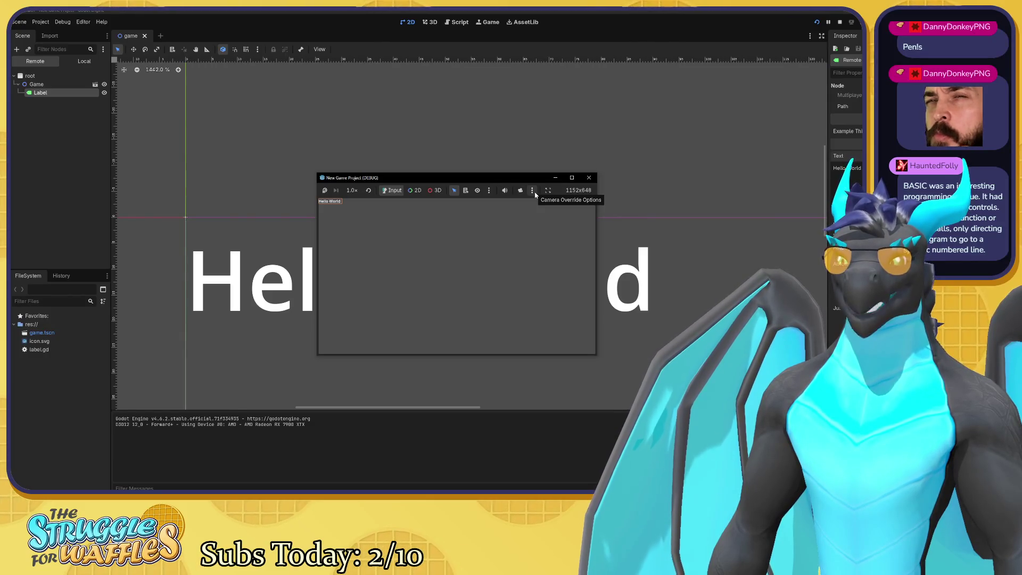
{"action": "left_click", "coordinate": [426, 203]}
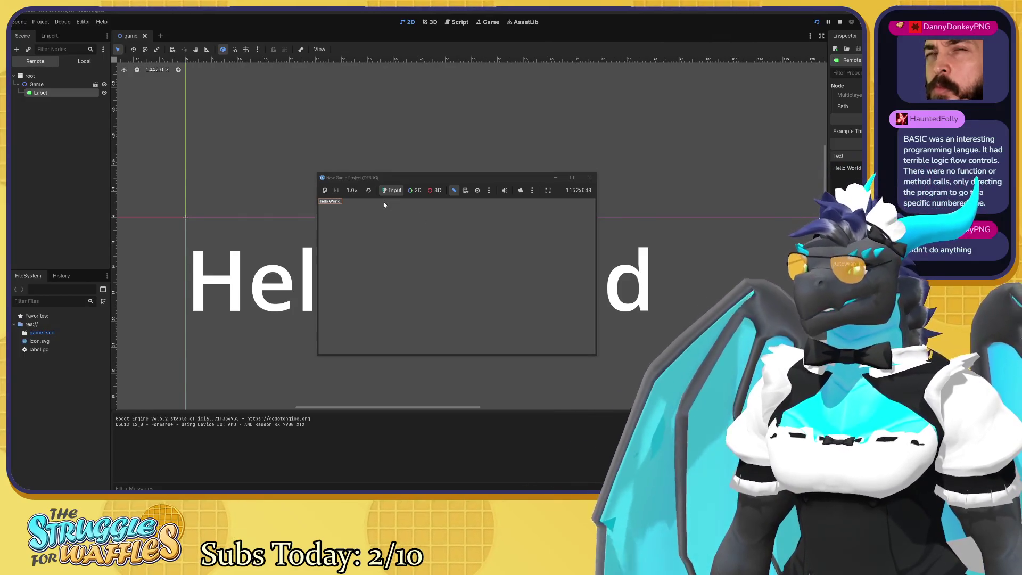
{"action": "left_click", "coordinate": [352, 182]}
Reposition the running game window and browse its embedding, camera override and node selection options.
{"action": "left_click_drag", "start_coordinate": [352, 182], "coordinate": [346, 184]}
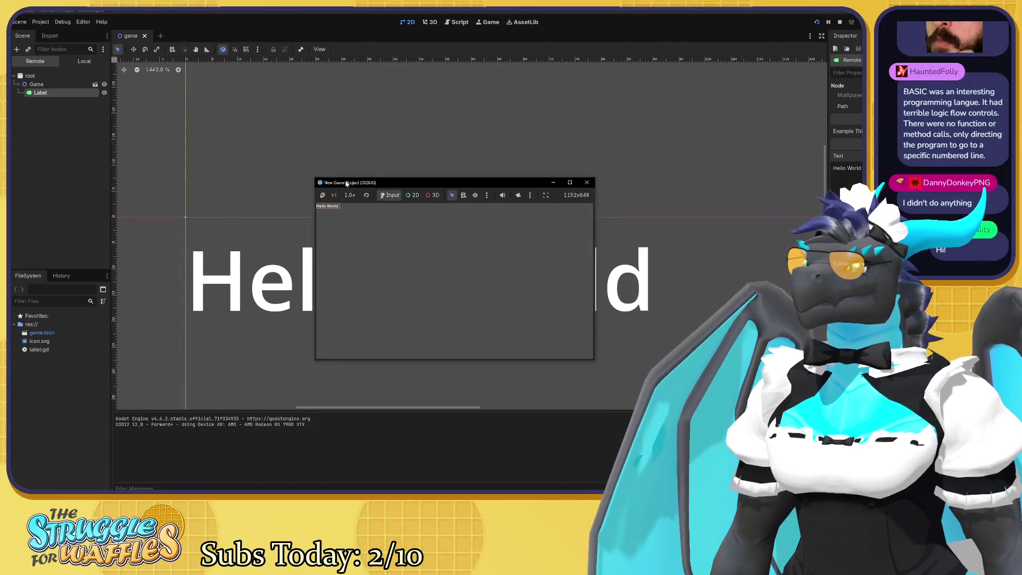
{"action": "left_click", "coordinate": [653, 290]}
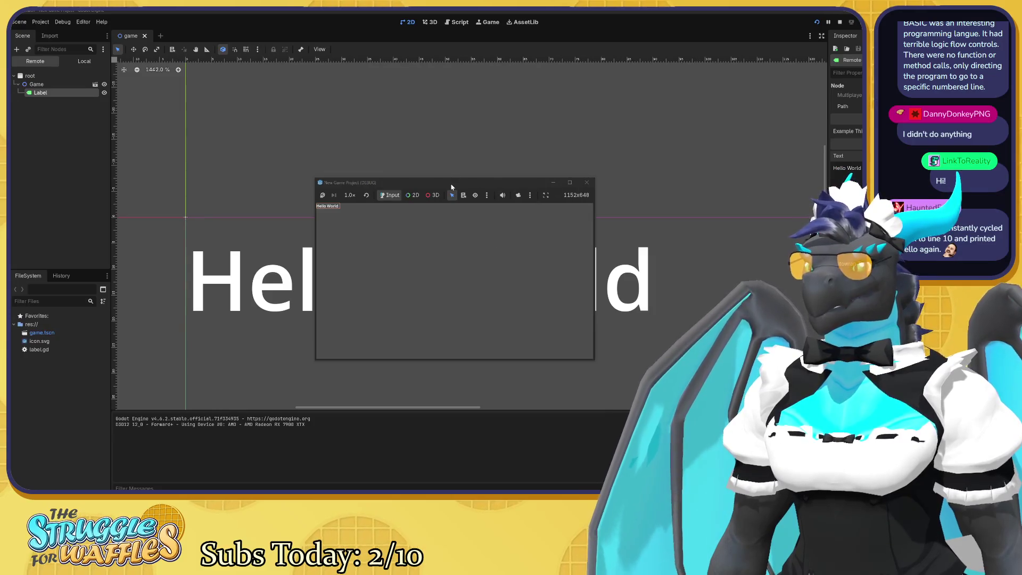
{"action": "left_click_drag", "start_coordinate": [451, 185], "coordinate": [431, 178]}
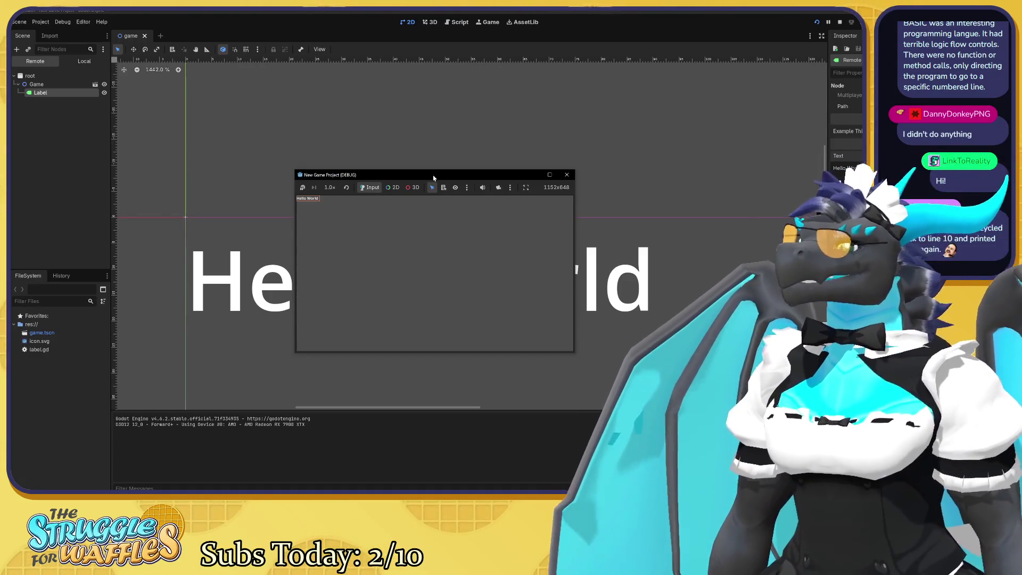
{"action": "right_click", "coordinate": [434, 177]}
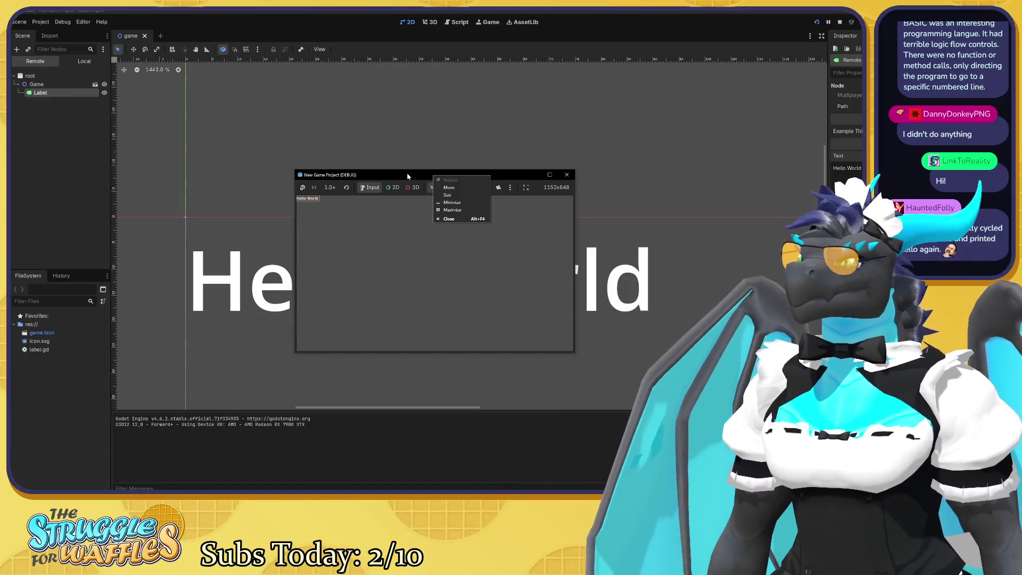
{"action": "left_click", "coordinate": [449, 187]}
{"action": "left_click", "coordinate": [454, 190]}
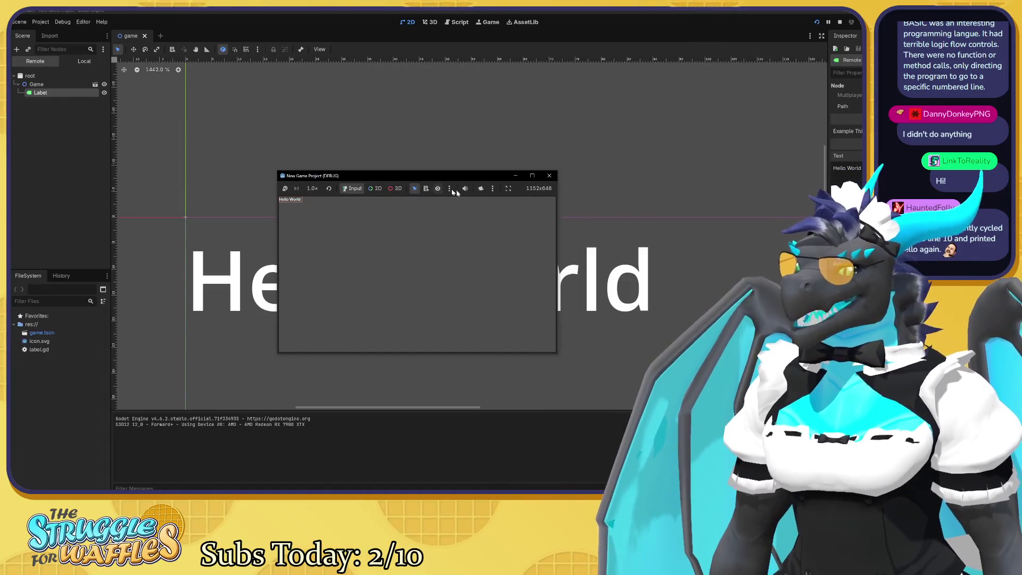
{"action": "left_click", "coordinate": [509, 191]}
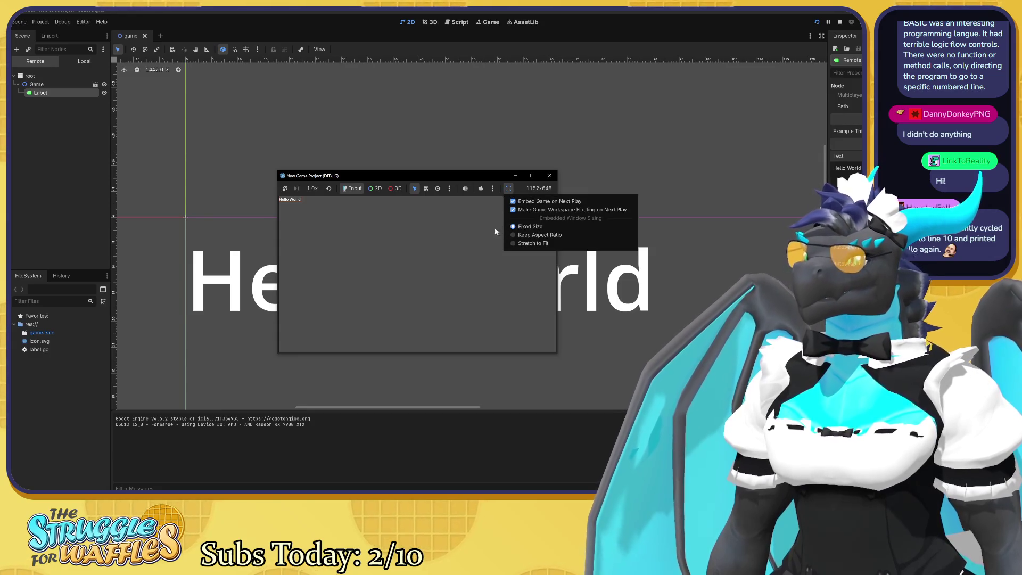
{"action": "left_click", "coordinate": [489, 228]}
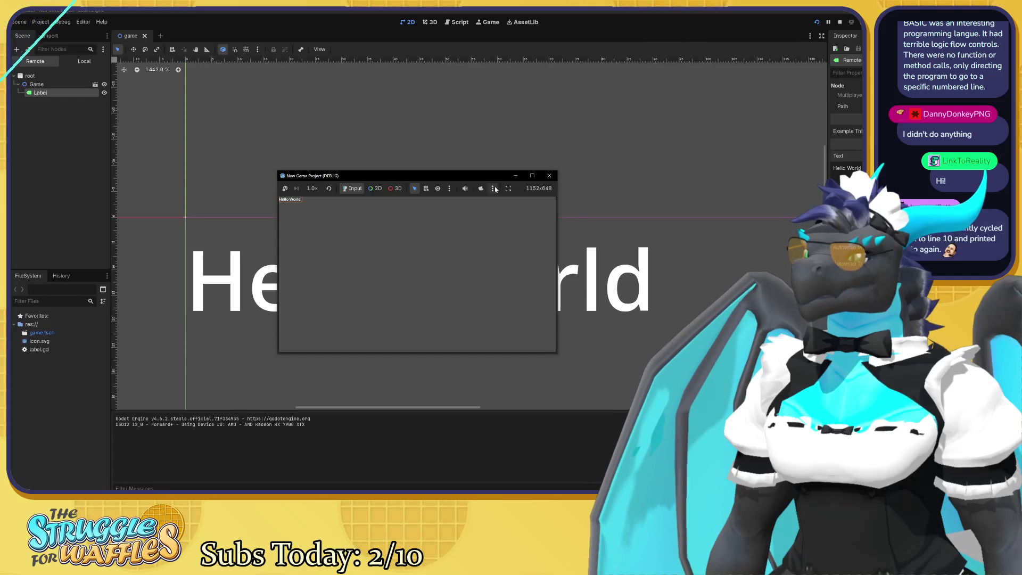
{"action": "left_click", "coordinate": [494, 188]}
{"action": "left_click", "coordinate": [449, 188]}
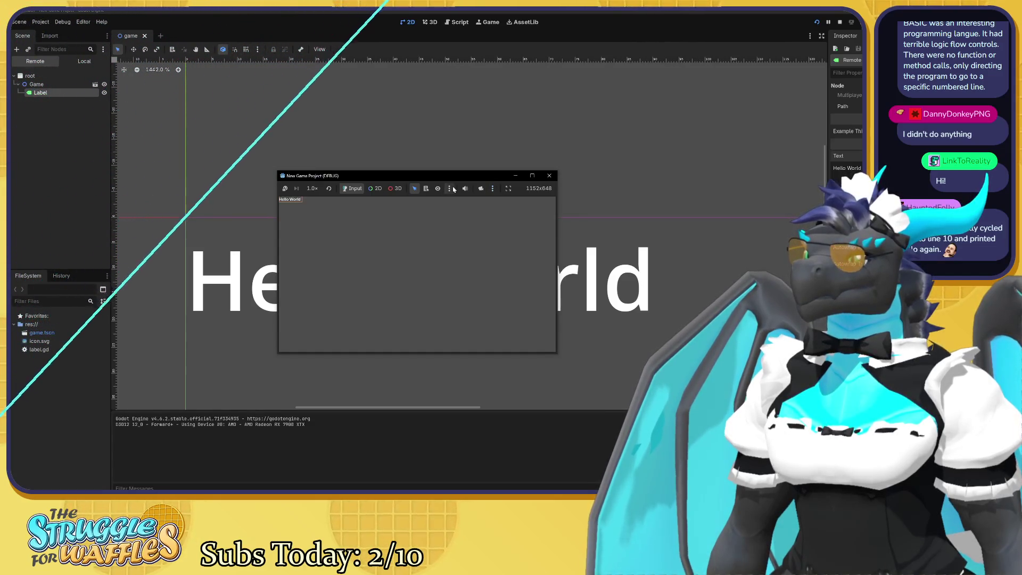
{"action": "left_click", "coordinate": [449, 188]}
{"action": "left_click", "coordinate": [424, 211]}
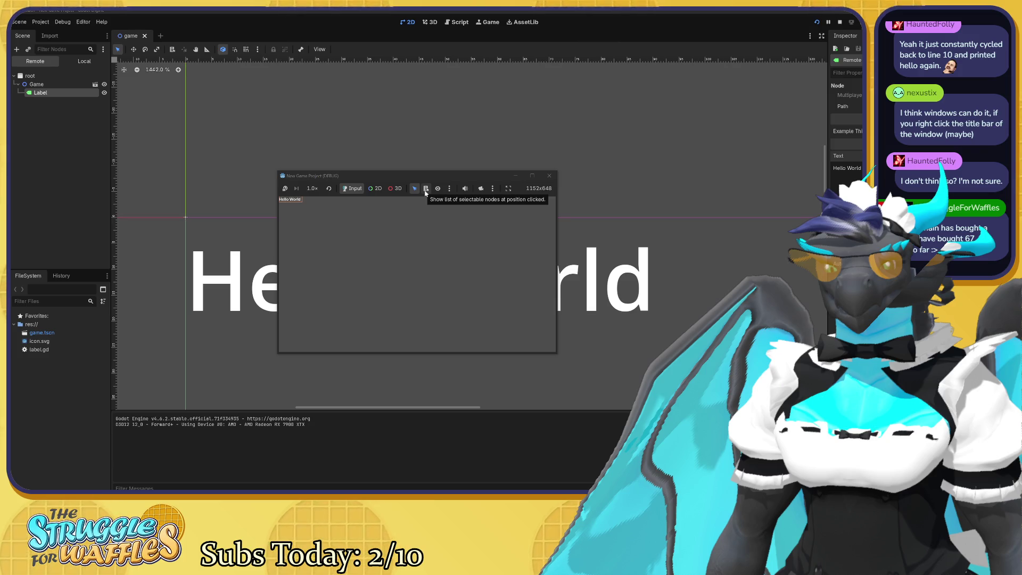
Dismiss the window options and close the running game window to stop debugging.
{"action": "right_click", "coordinate": [414, 177]}
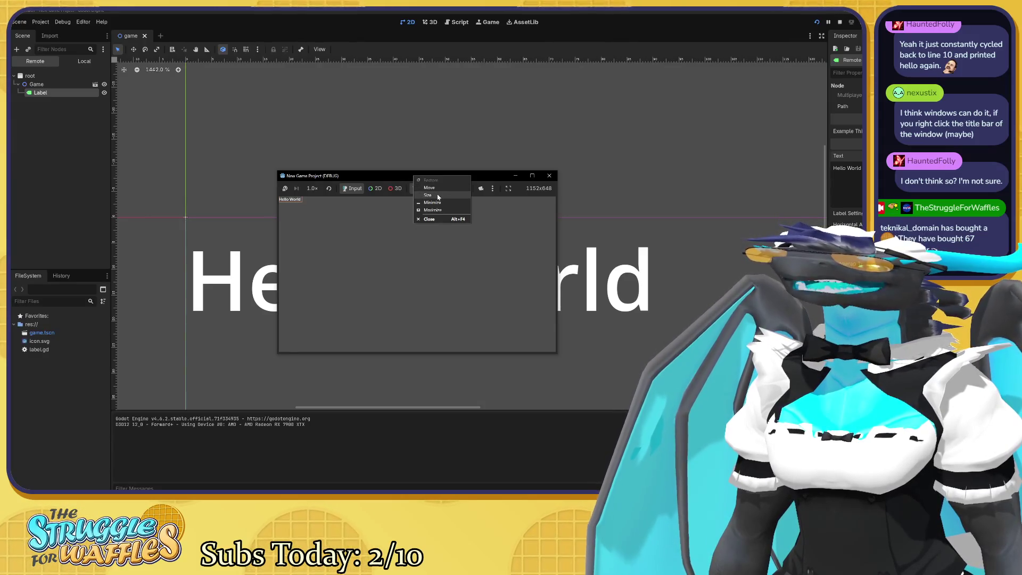
{"action": "left_click", "coordinate": [327, 189]}
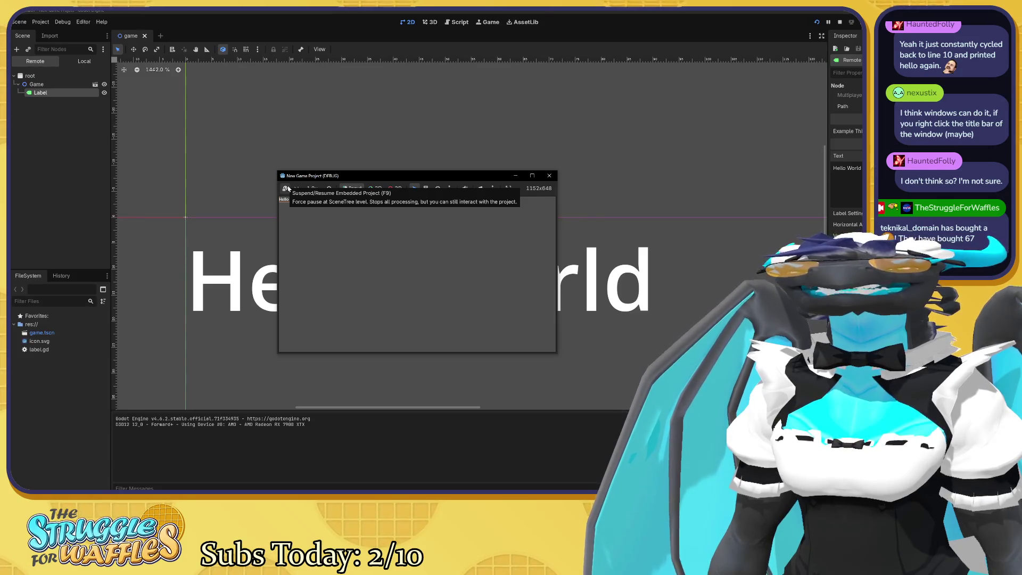
{"action": "left_click", "coordinate": [321, 214]}
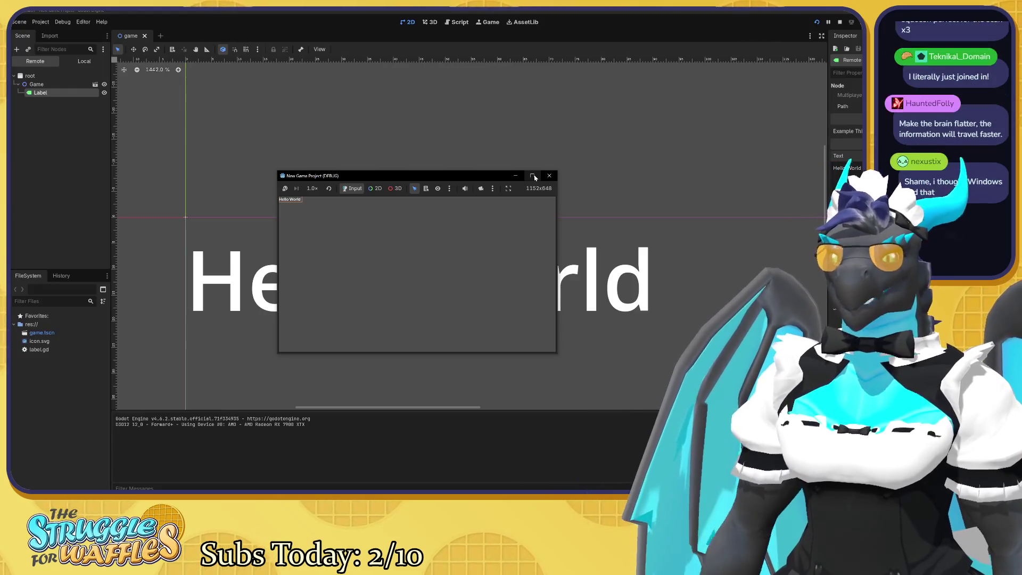
{"action": "left_click_drag", "start_coordinate": [484, 178], "coordinate": [483, 181]}
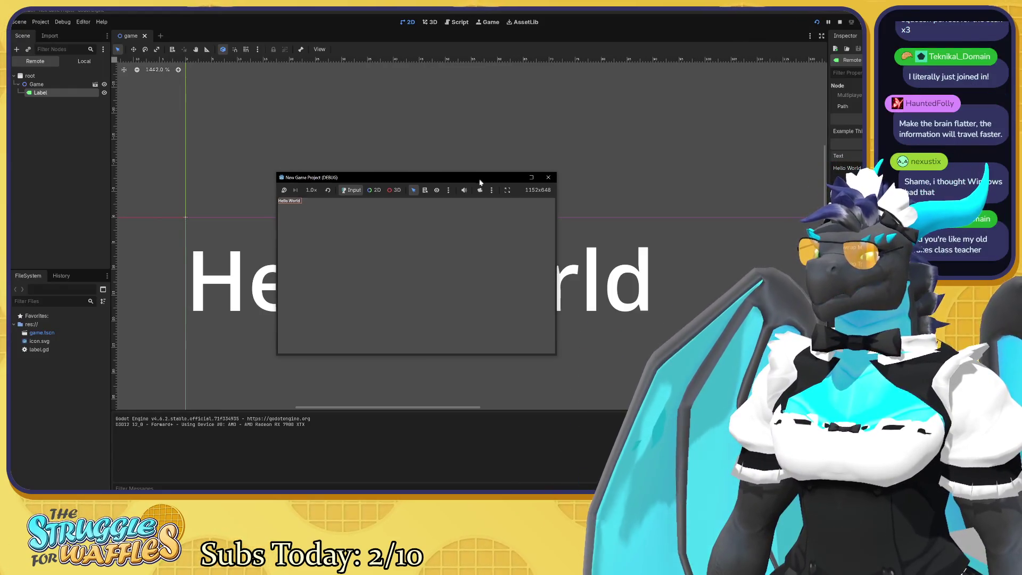
{"action": "left_click", "coordinate": [557, 180]}
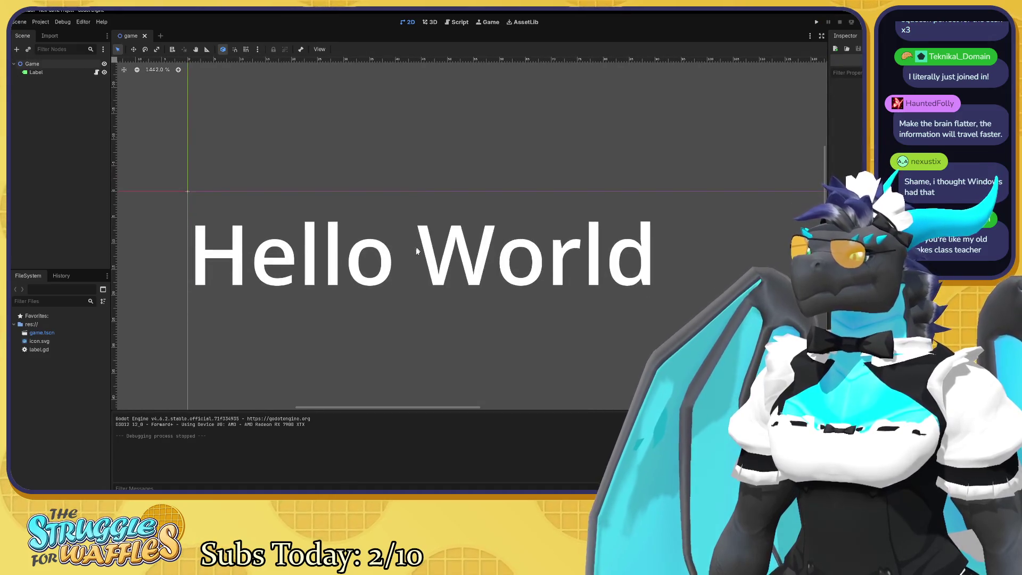
{"action": "left_click", "coordinate": [416, 253]}
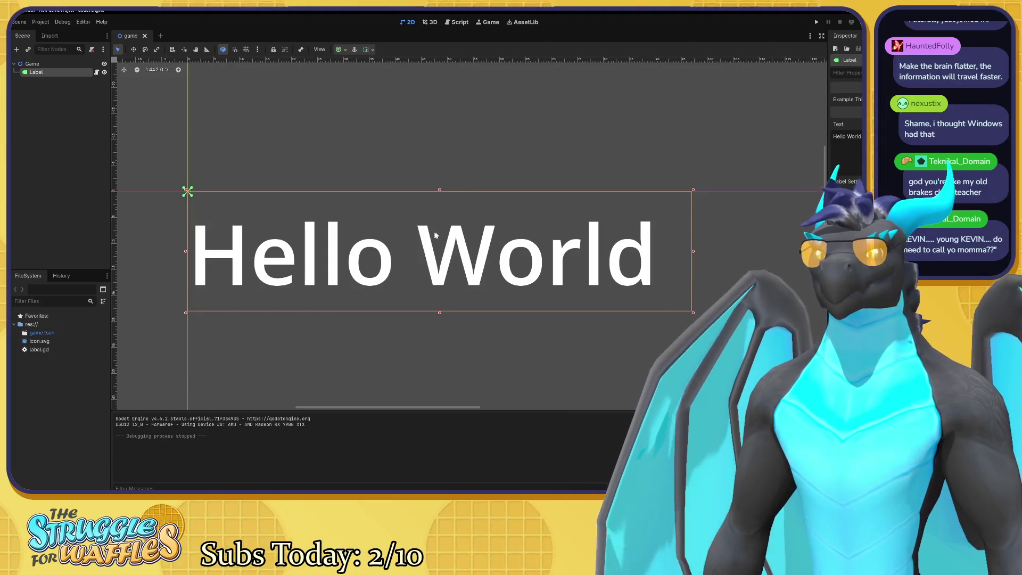
{"action": "mouse_move", "coordinate": [489, 212]}
{"action": "left_mouse_down"}
{"action": "mouse_move", "coordinate": [484, 185]}
{"action": "mouse_move", "coordinate": [495, 194]}
{"action": "left_mouse_up"}
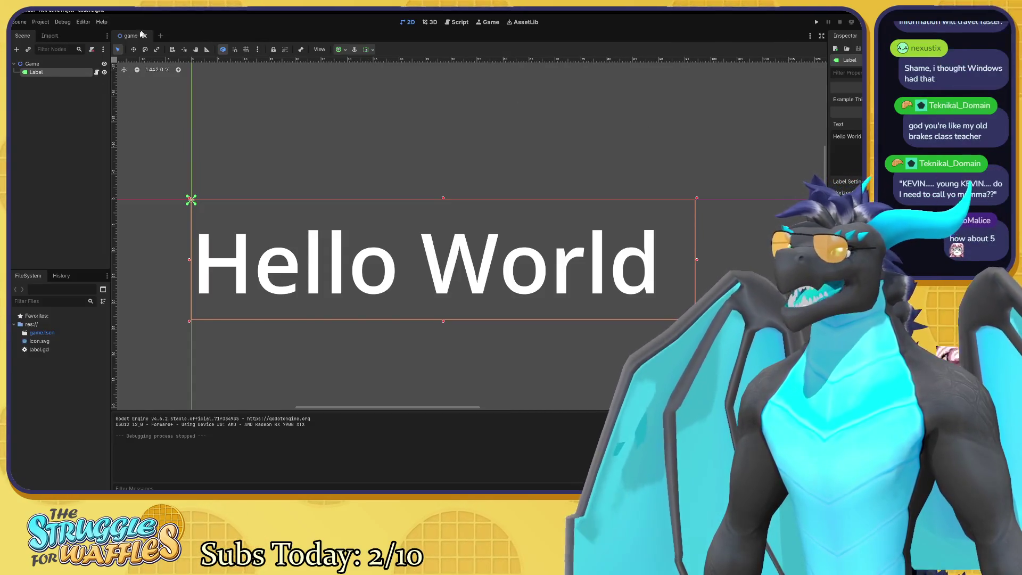
{"action": "key", "text": "ctrl+F3"}
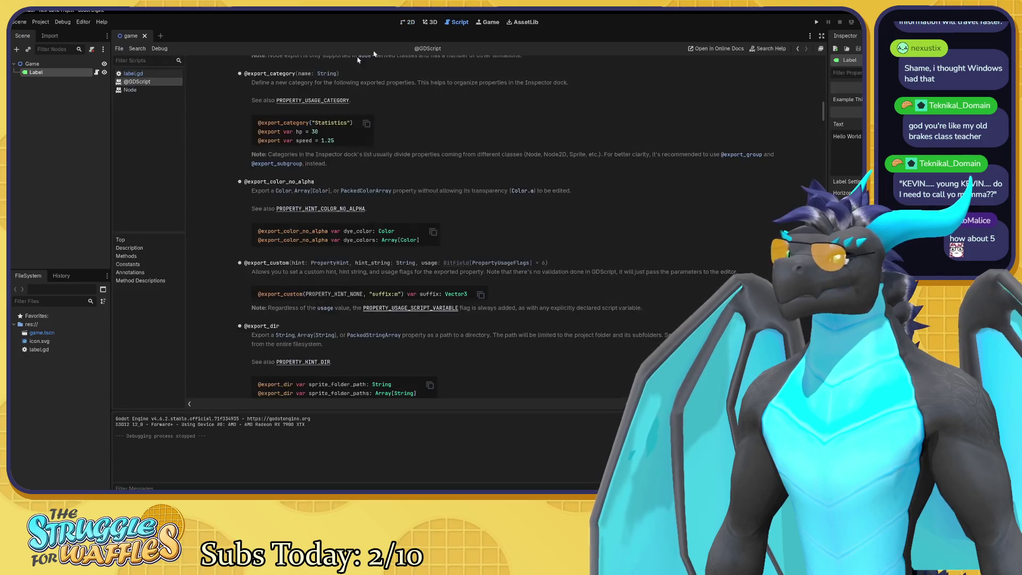
{"action": "left_click", "coordinate": [133, 73]}
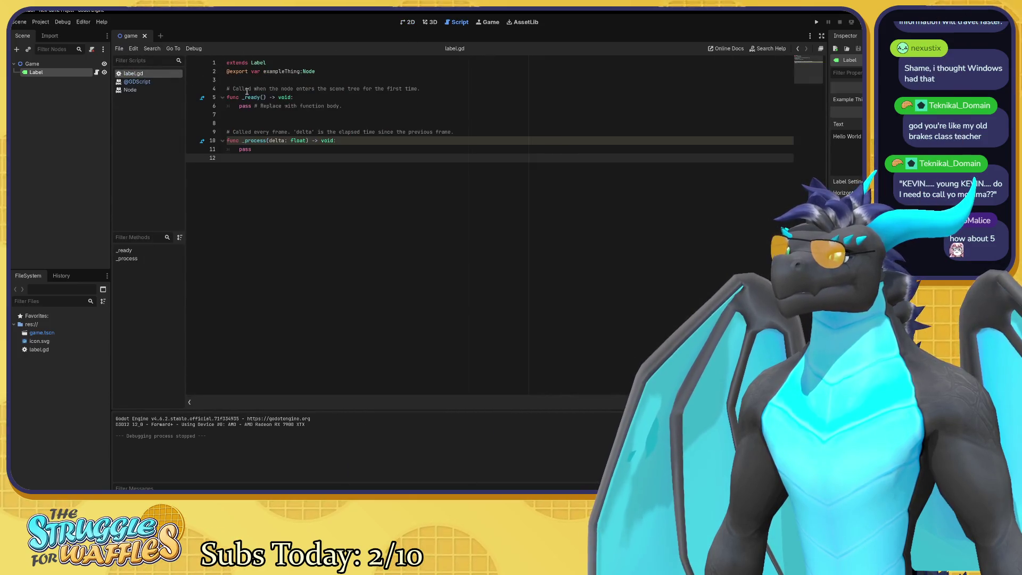
{"action": "left_click", "coordinate": [227, 73]}
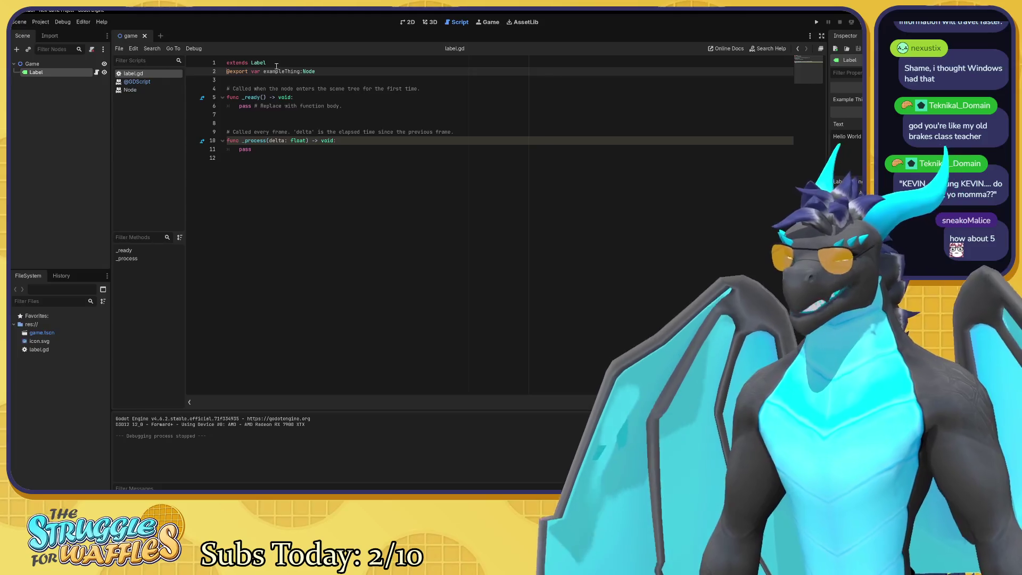
{"action": "key", "text": "ctrl+k"}
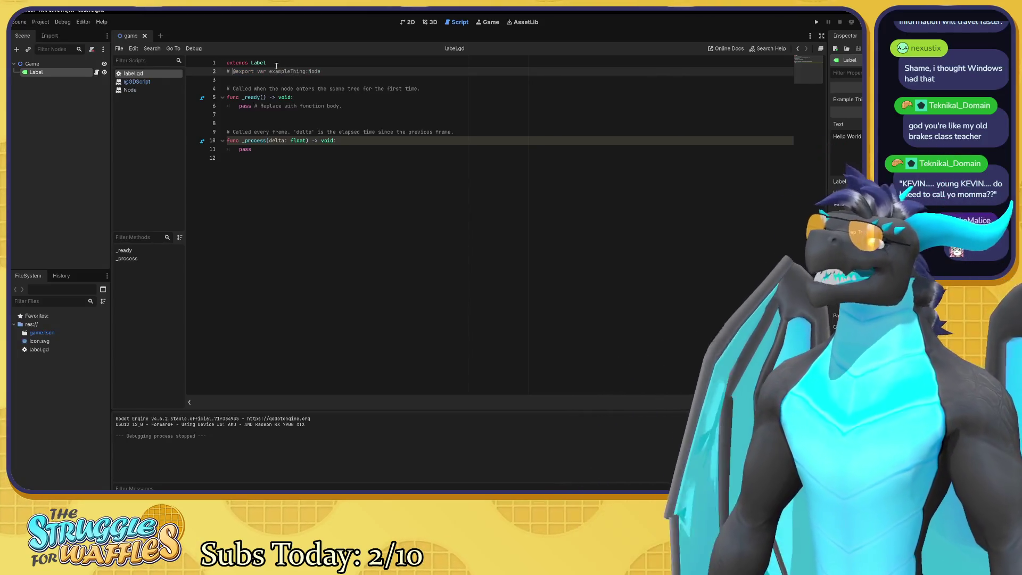
{"action": "left_click", "coordinate": [367, 181]}
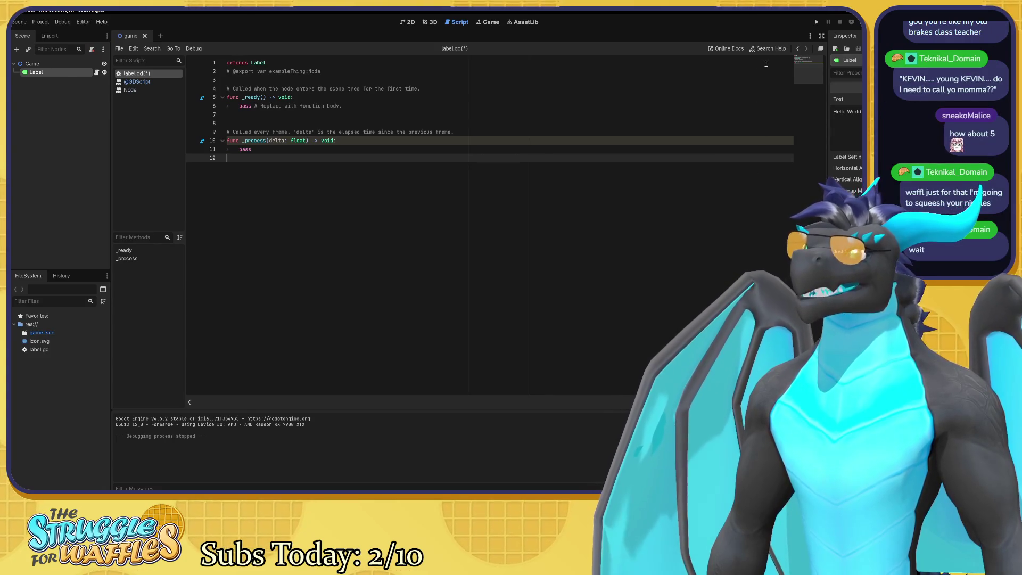
{"action": "left_click", "coordinate": [122, 48]}
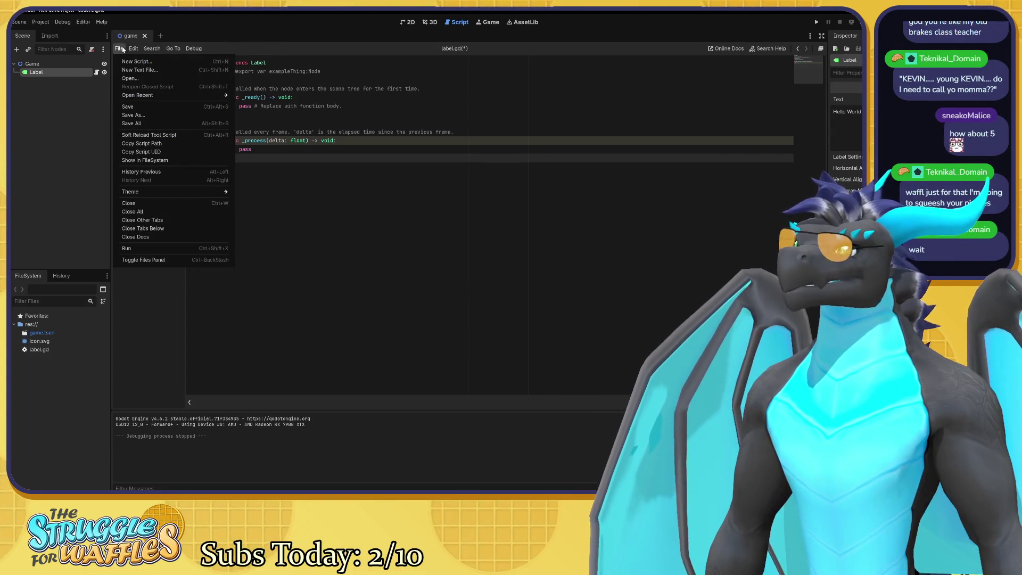
{"action": "left_click", "coordinate": [142, 107]}
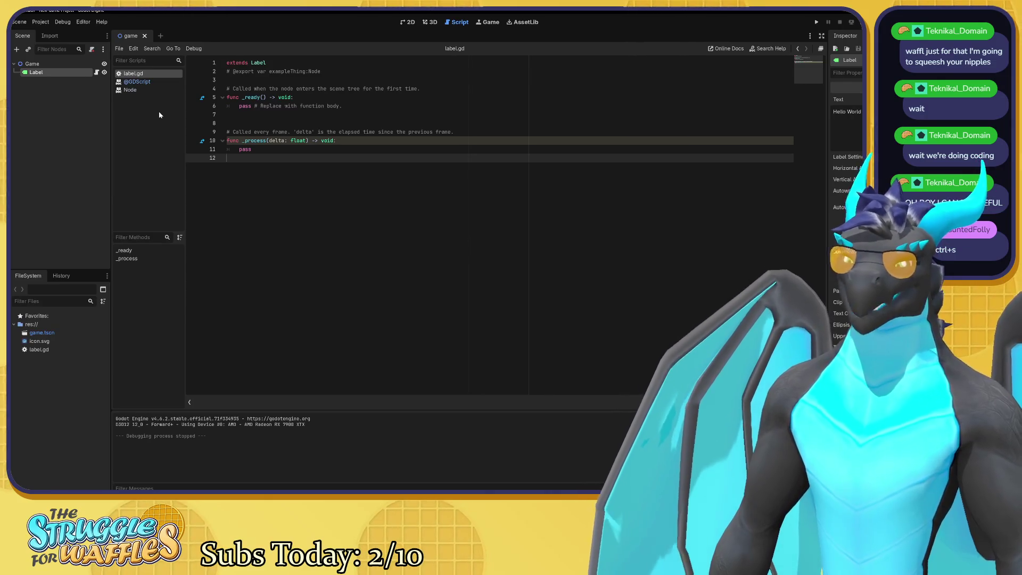
{"action": "left_click", "coordinate": [406, 22]}
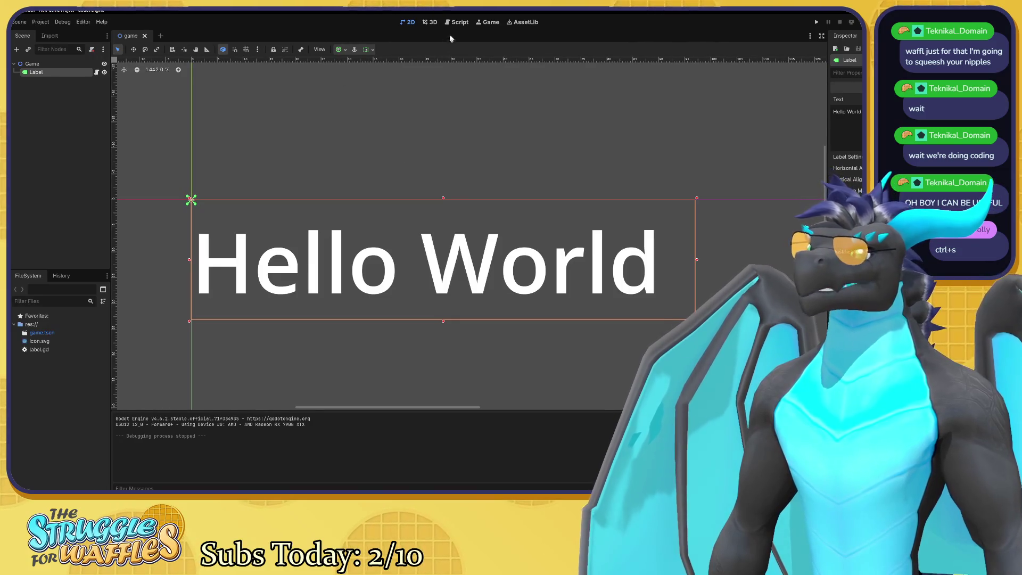
{"action": "left_click", "coordinate": [459, 22]}
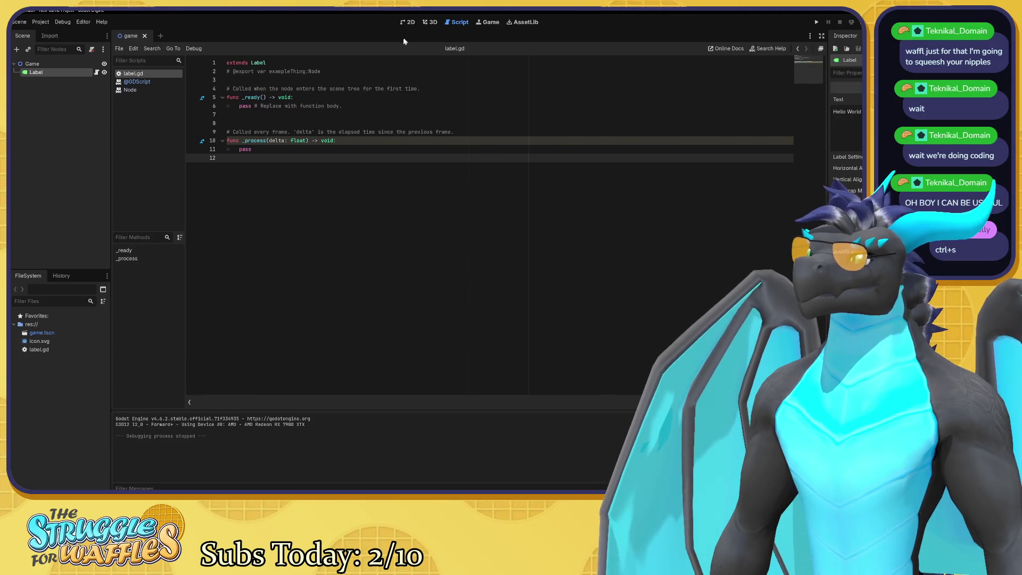
{"action": "left_click", "coordinate": [410, 24]}
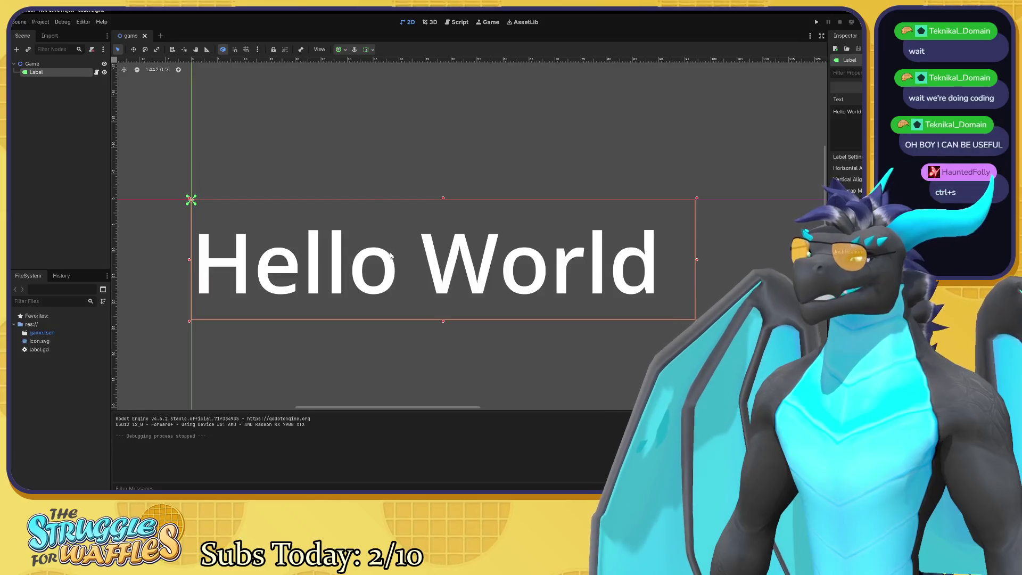
{"action": "scroll", "coordinate": [290, 172], "scroll_direction": "down", "scroll_amount": 3}
{"action": "scroll", "coordinate": [289, 171], "scroll_direction": "up", "scroll_amount": 2}
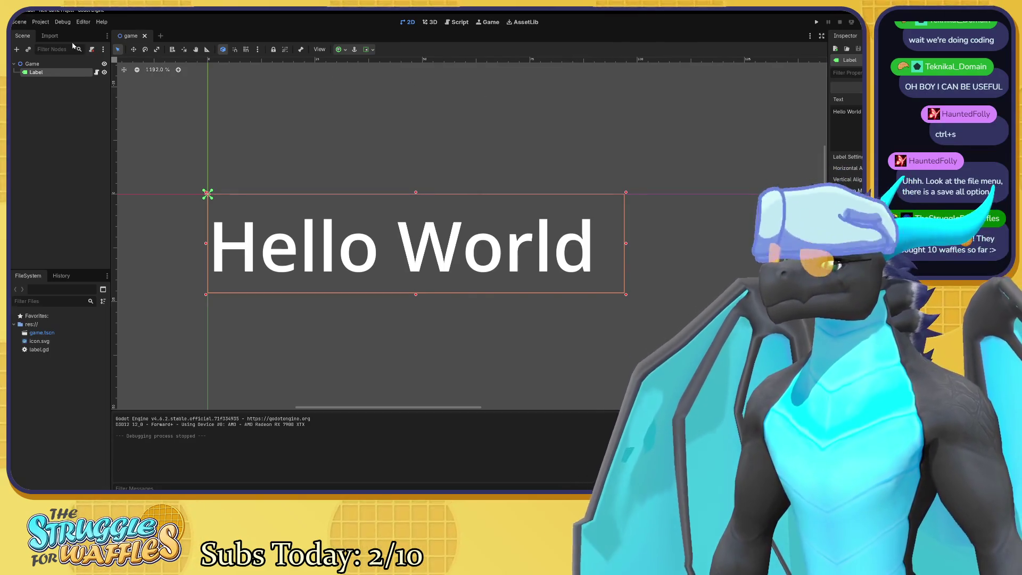
{"action": "left_click", "coordinate": [24, 22]}
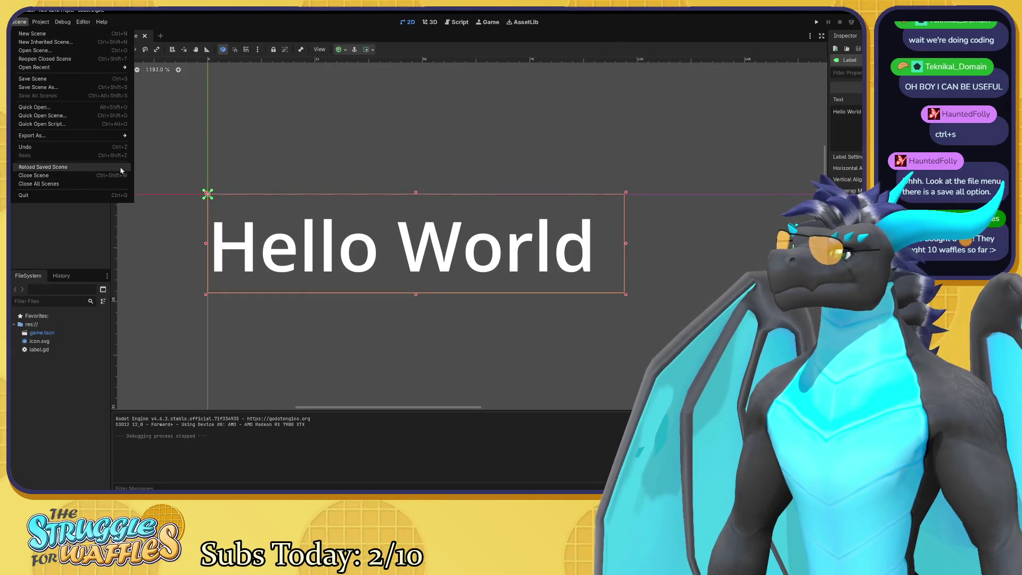
{"action": "left_click", "coordinate": [17, 23]}
{"action": "left_click", "coordinate": [40, 22]}
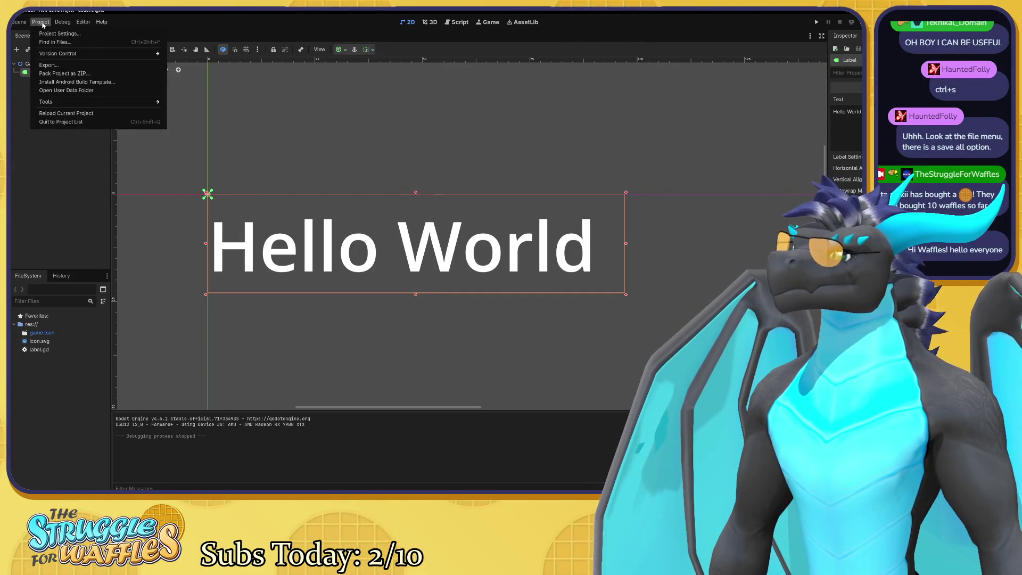
{"action": "mouse_move", "coordinate": [81, 25]}
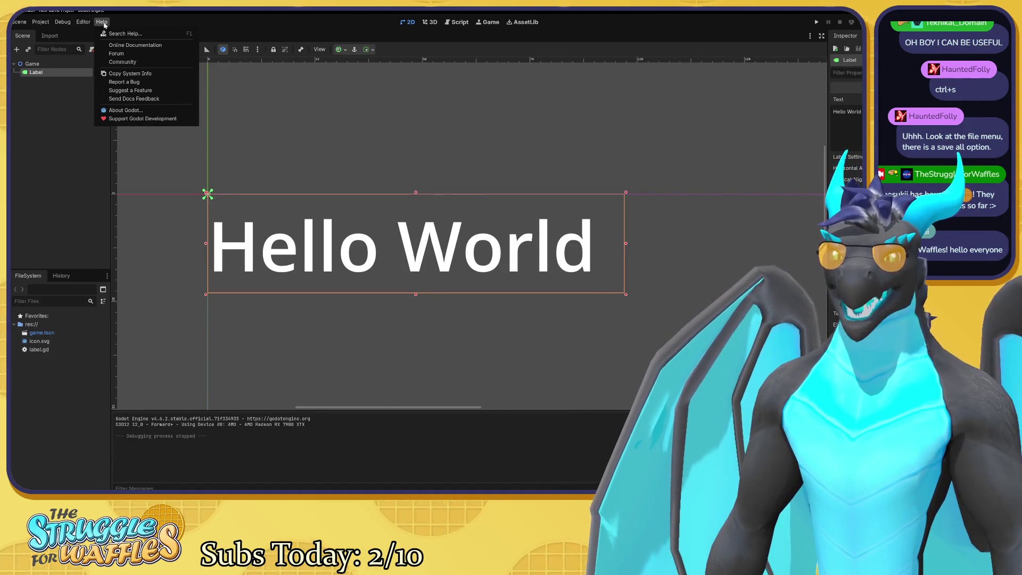
{"action": "left_click", "coordinate": [53, 116]}
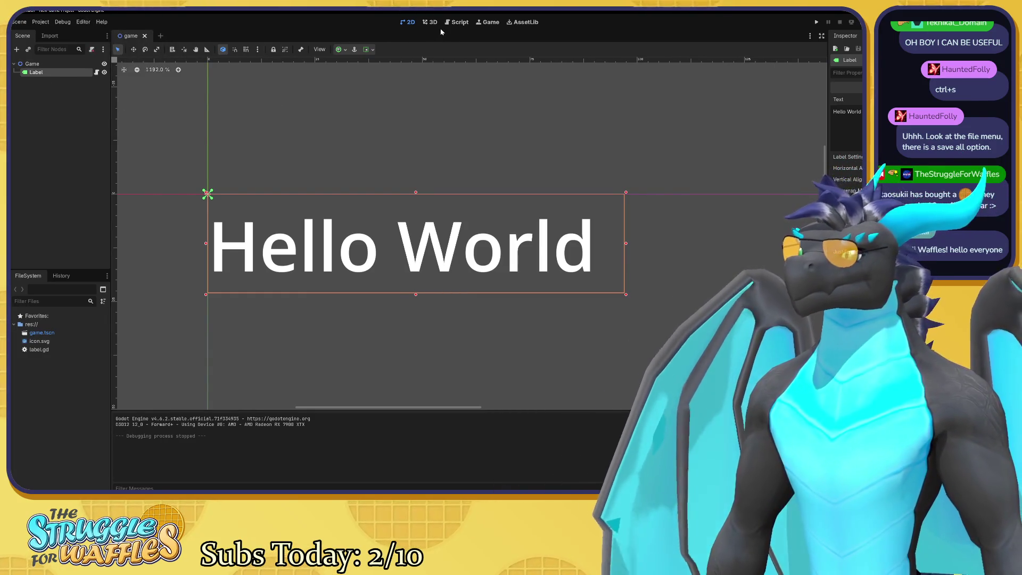
Save label.gd, with its export line commented out, using Save All in the script editor.
{"action": "left_click", "coordinate": [445, 24]}
{"action": "left_click", "coordinate": [120, 48]}
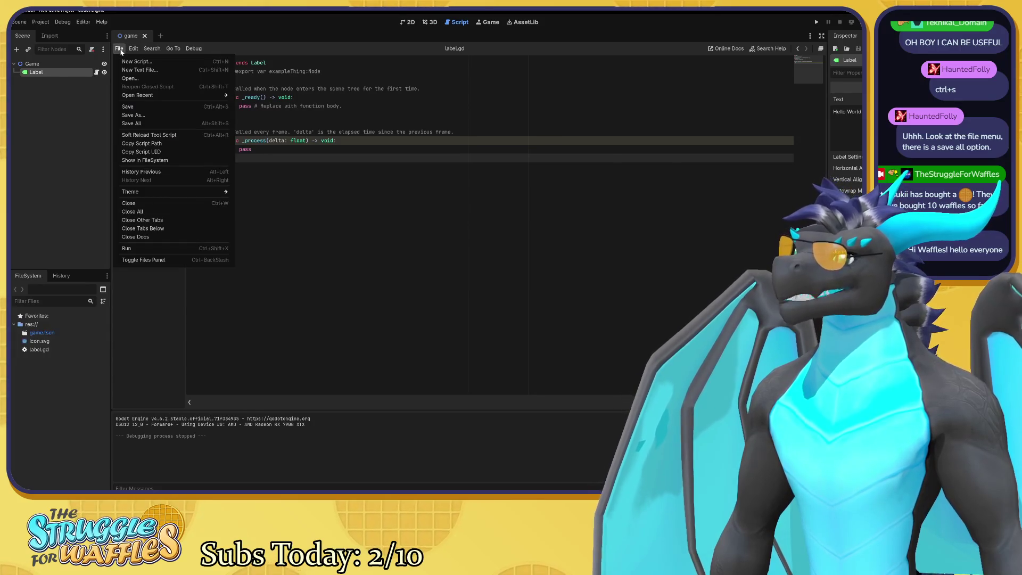
{"action": "left_click", "coordinate": [150, 124]}
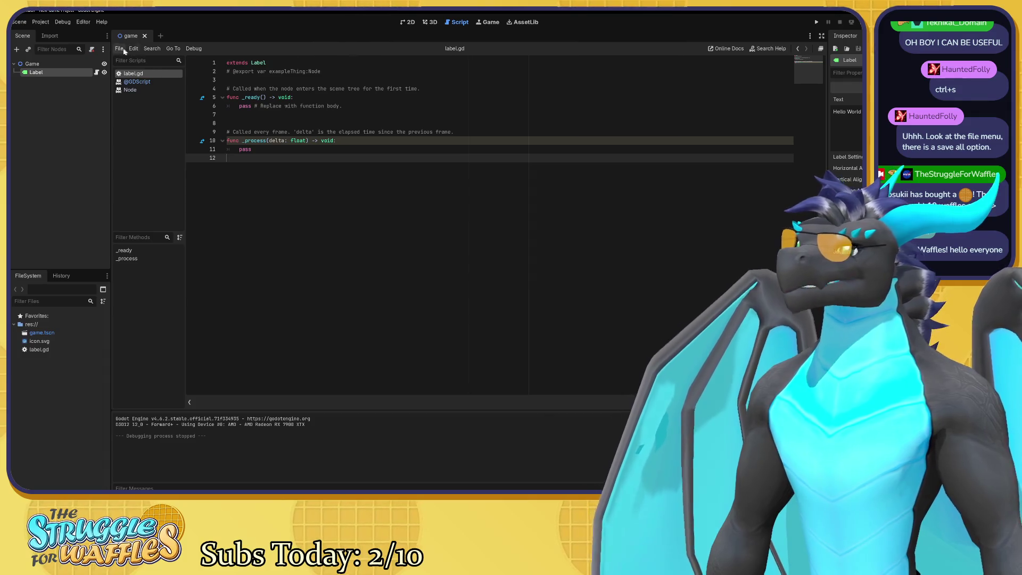
{"action": "left_click", "coordinate": [119, 48]}
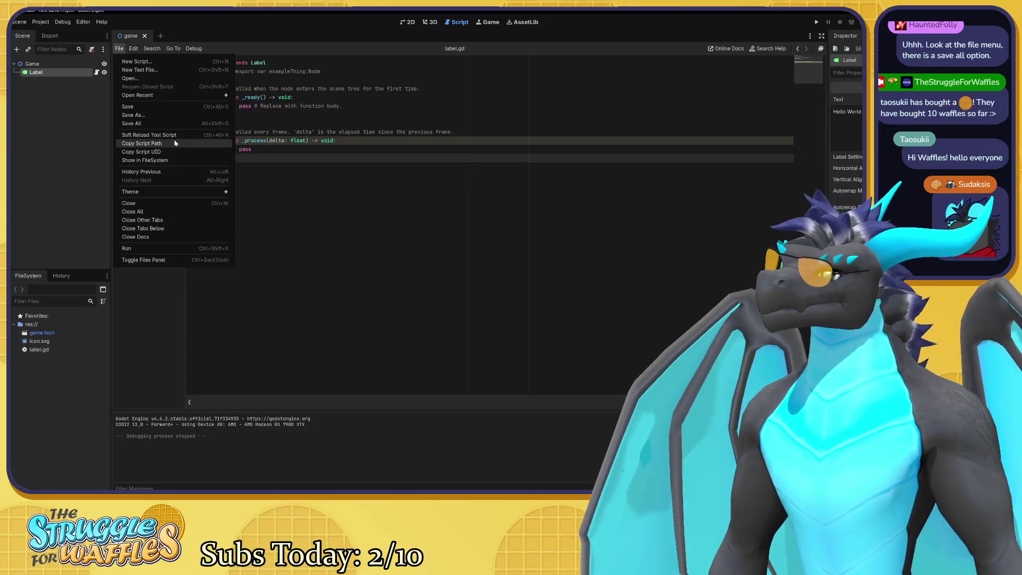
Return to the 2D view of the Game scene and bring up the Game node's actions.
{"action": "mouse_move", "coordinate": [173, 49]}
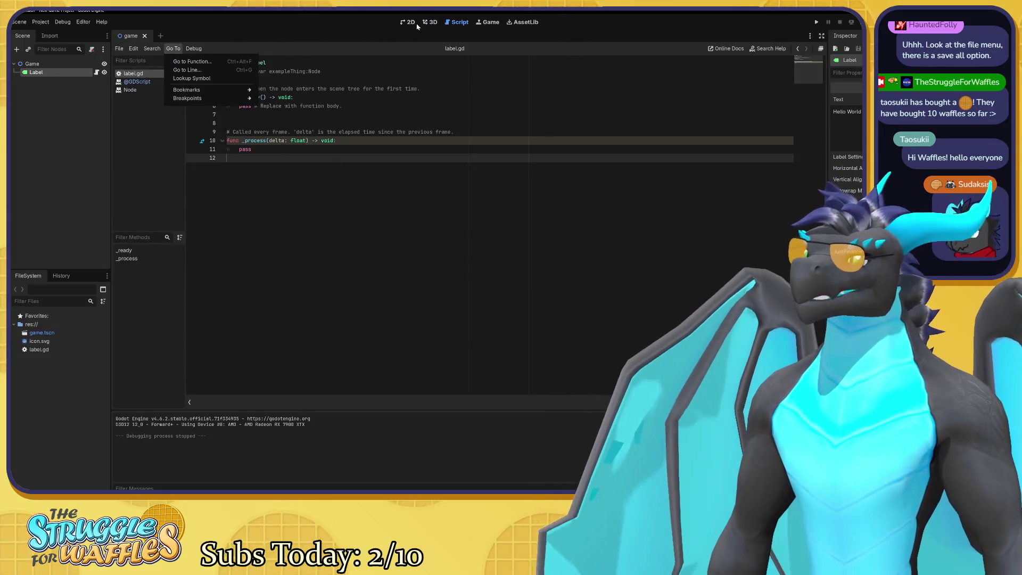
{"action": "left_click", "coordinate": [414, 25]}
{"action": "left_click", "coordinate": [414, 25]}
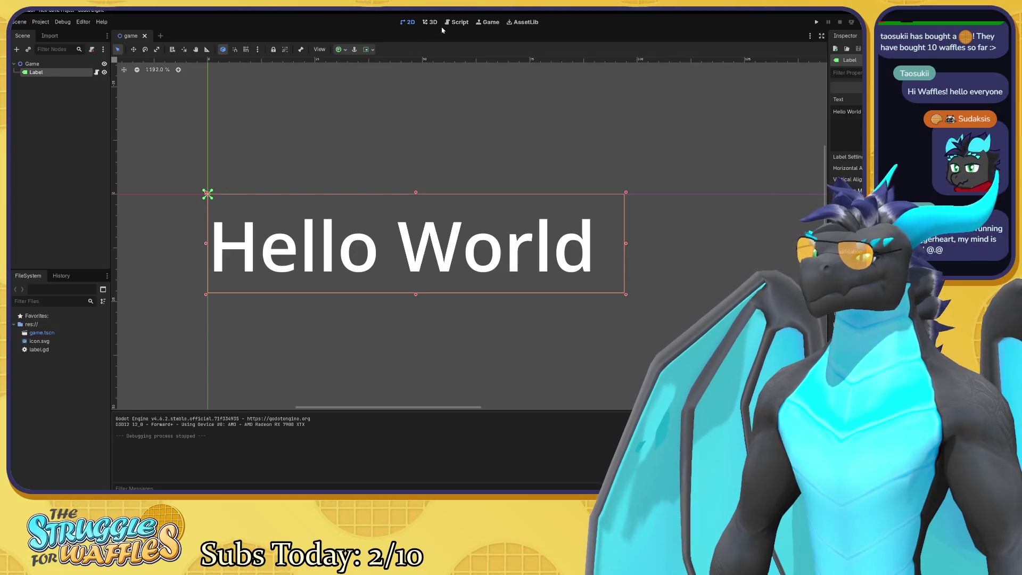
{"action": "left_click", "coordinate": [457, 22]}
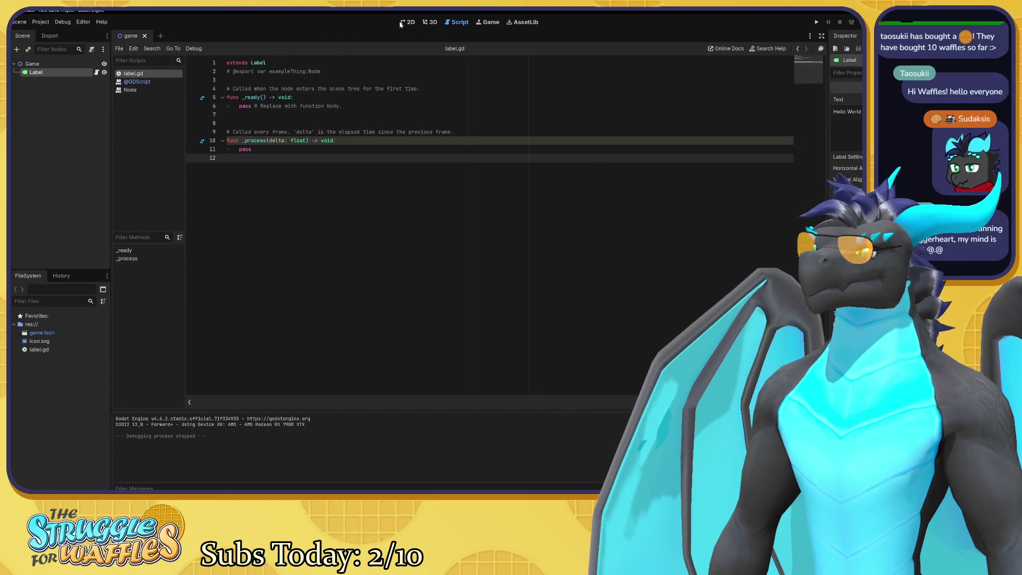
{"action": "left_click", "coordinate": [402, 24]}
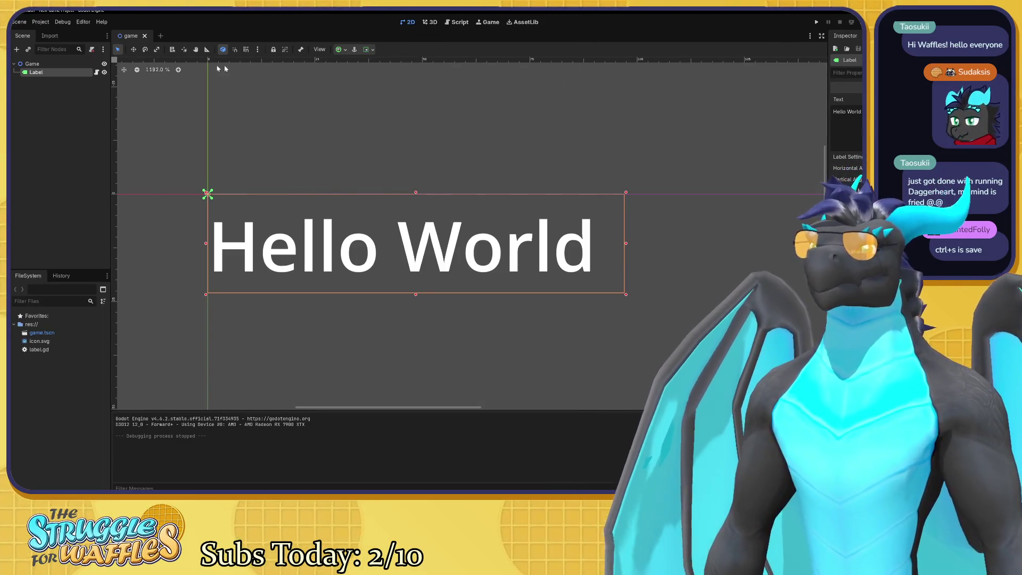
{"action": "right_click", "coordinate": [32, 64]}
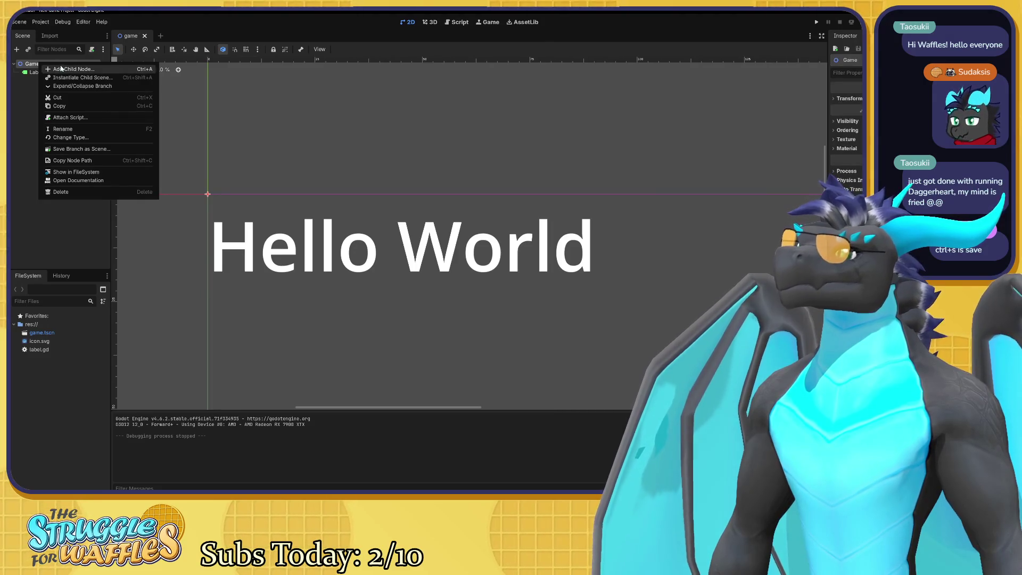
Create an AnimatedSprite2D child node from the Node2D types under Game, beside the Label.
{"action": "left_click", "coordinate": [64, 68]}
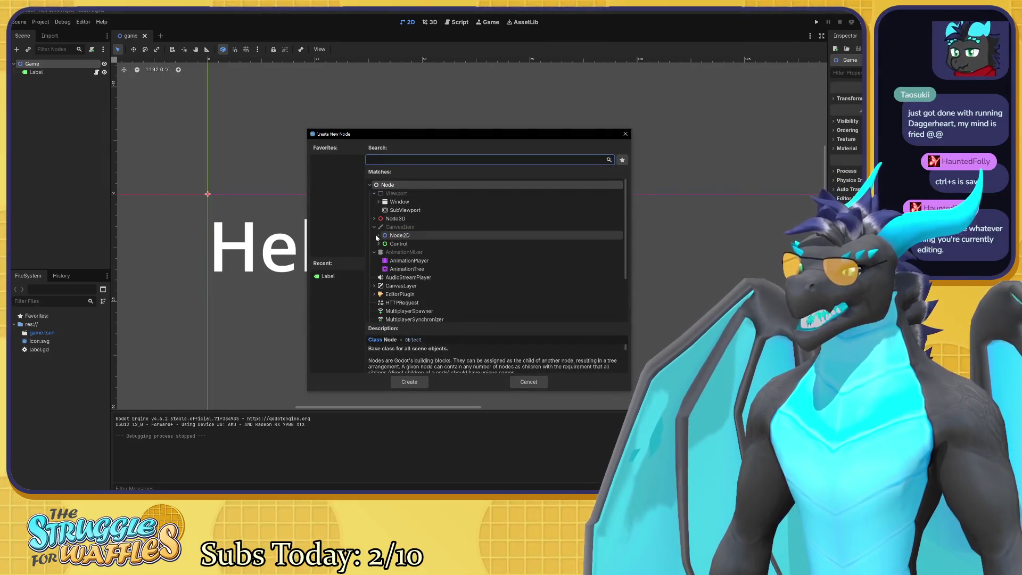
{"action": "left_click", "coordinate": [456, 235]}
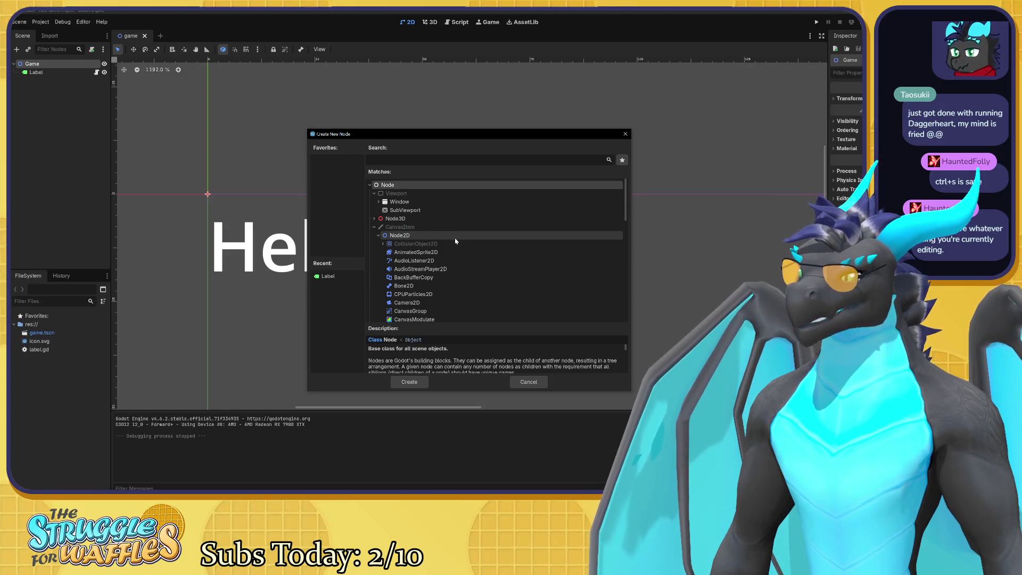
{"action": "scroll", "coordinate": [456, 240], "scroll_direction": "down", "scroll_amount": 2}
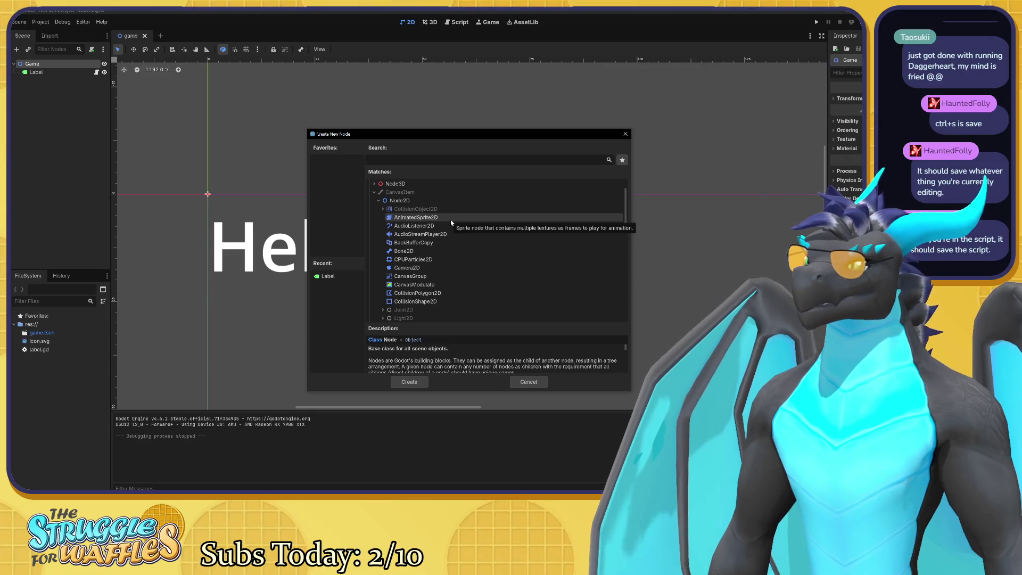
{"action": "left_click", "coordinate": [452, 222]}
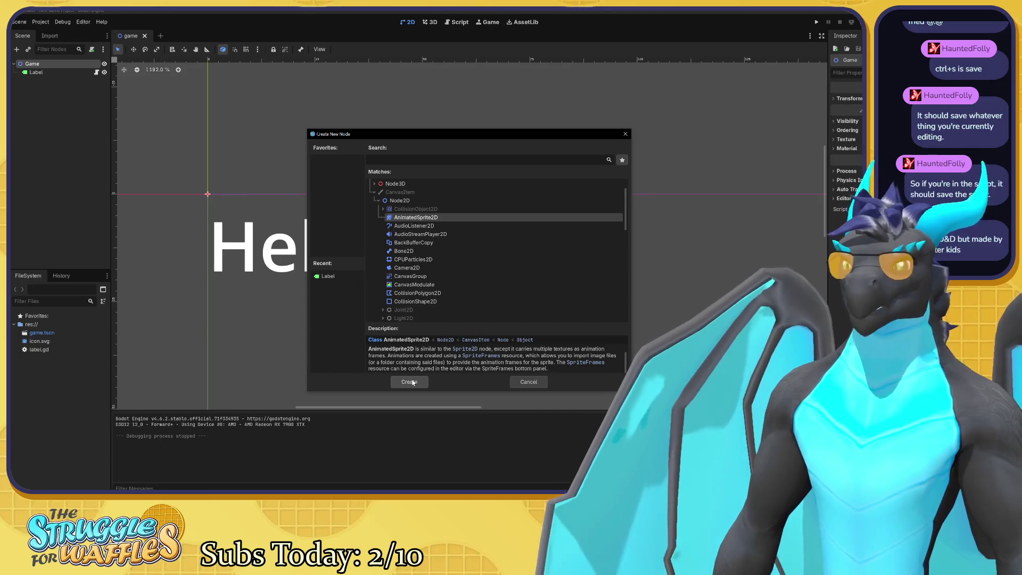
{"action": "left_click", "coordinate": [413, 382]}
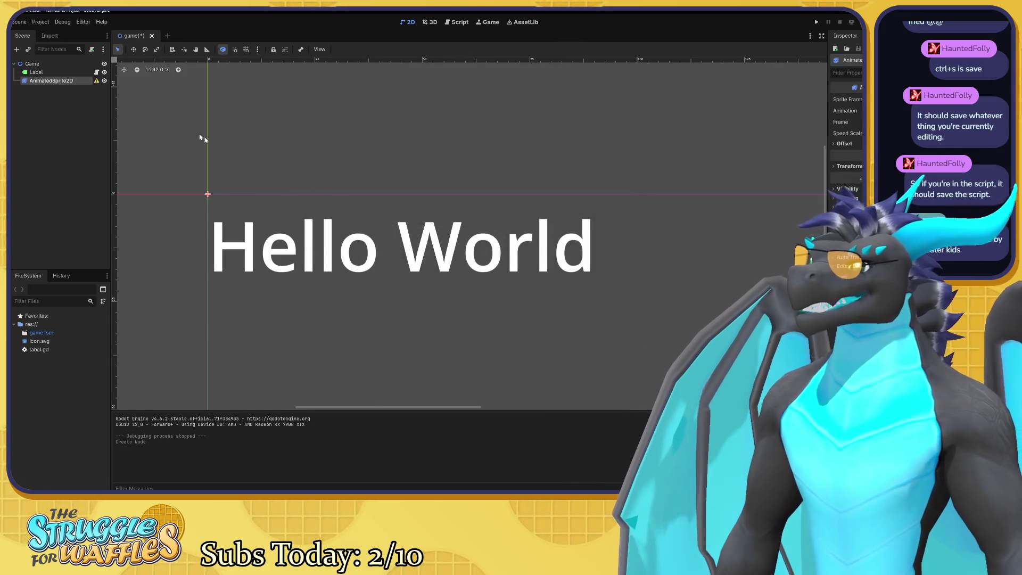
{"action": "mouse_move", "coordinate": [98, 82]}
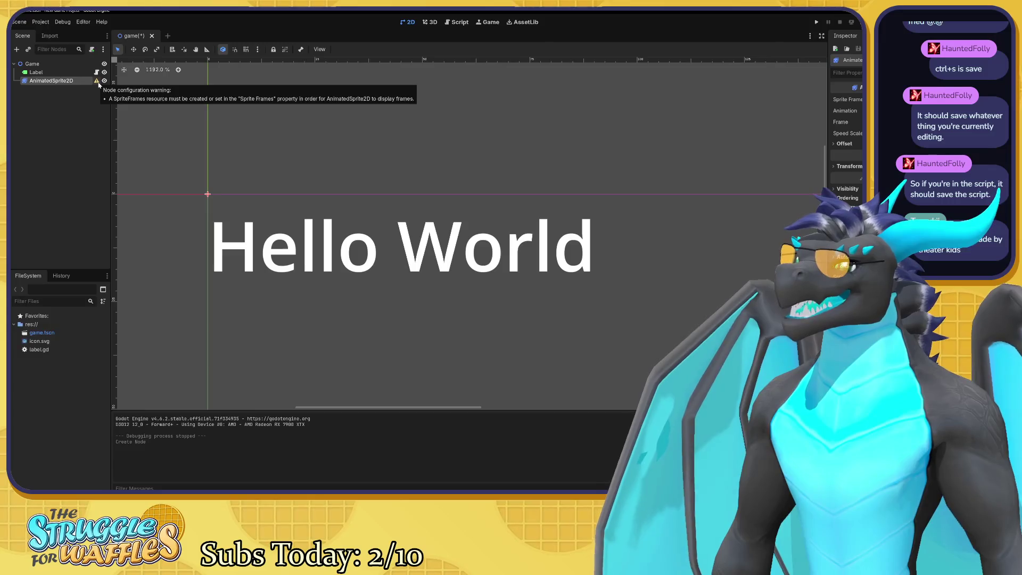
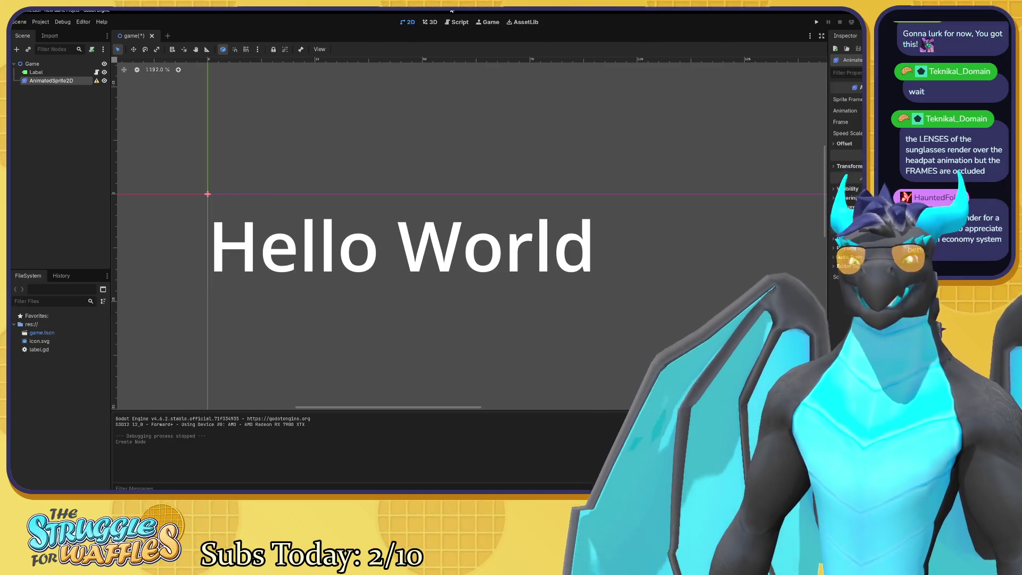
Assign a new SpriteFrames resource to the AnimatedSprite2D and open it in the SpriteFrames panel.
{"action": "scroll", "coordinate": [599, 157], "scroll_direction": "down", "scroll_amount": 1}
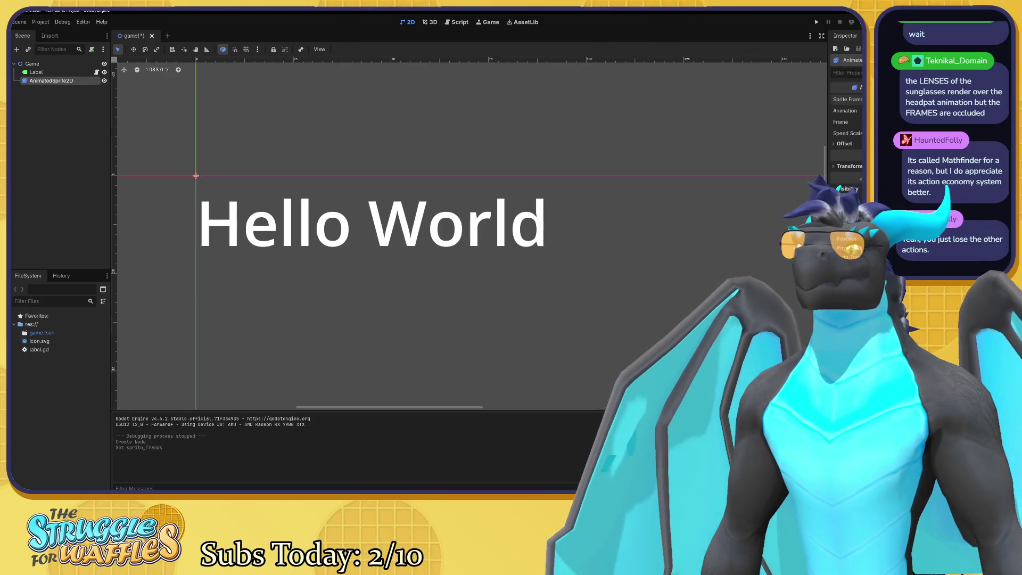
{"action": "left_click", "coordinate": [851, 99]}
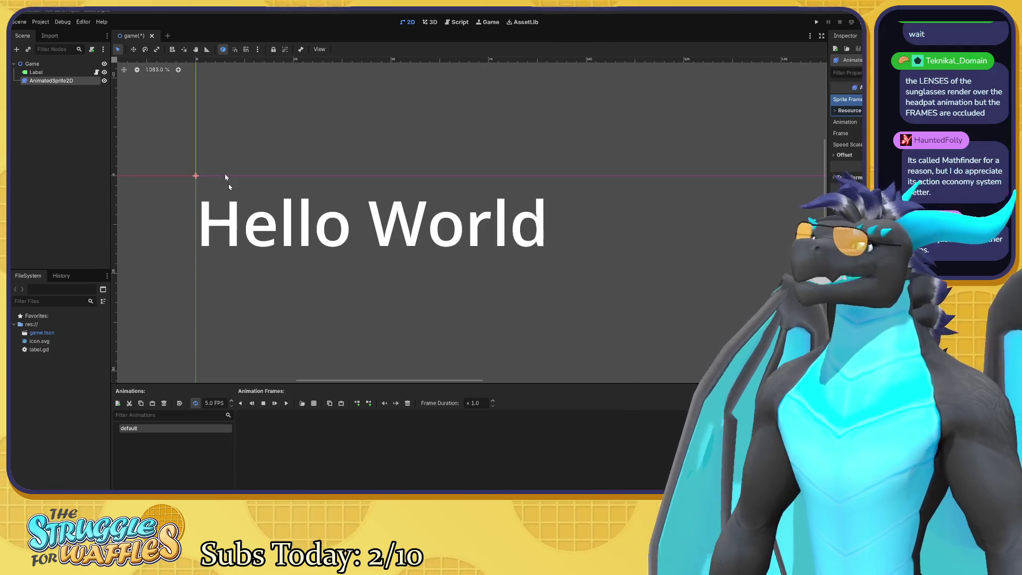
{"action": "left_click", "coordinate": [17, 49]}
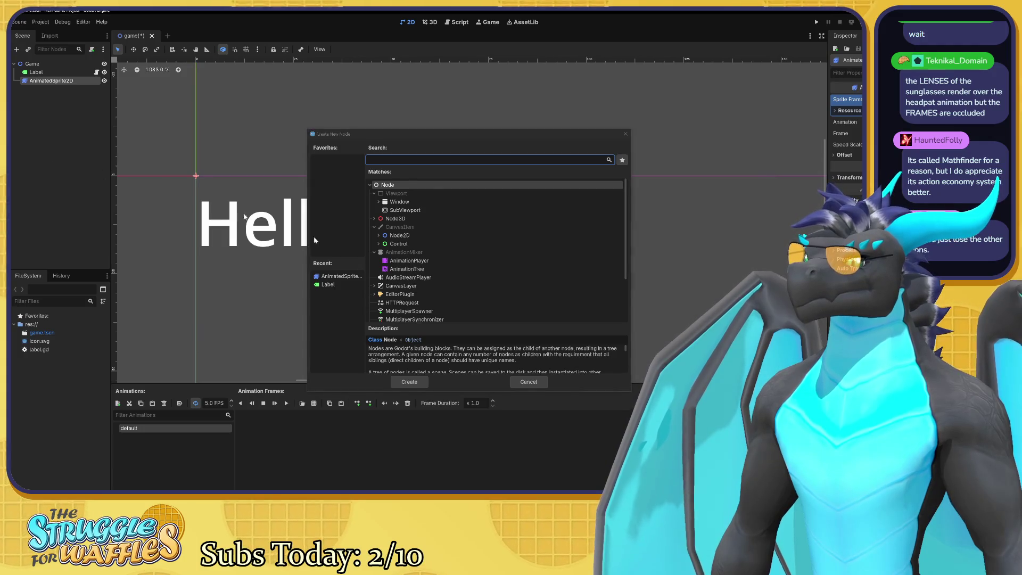
{"action": "left_click", "coordinate": [532, 376]}
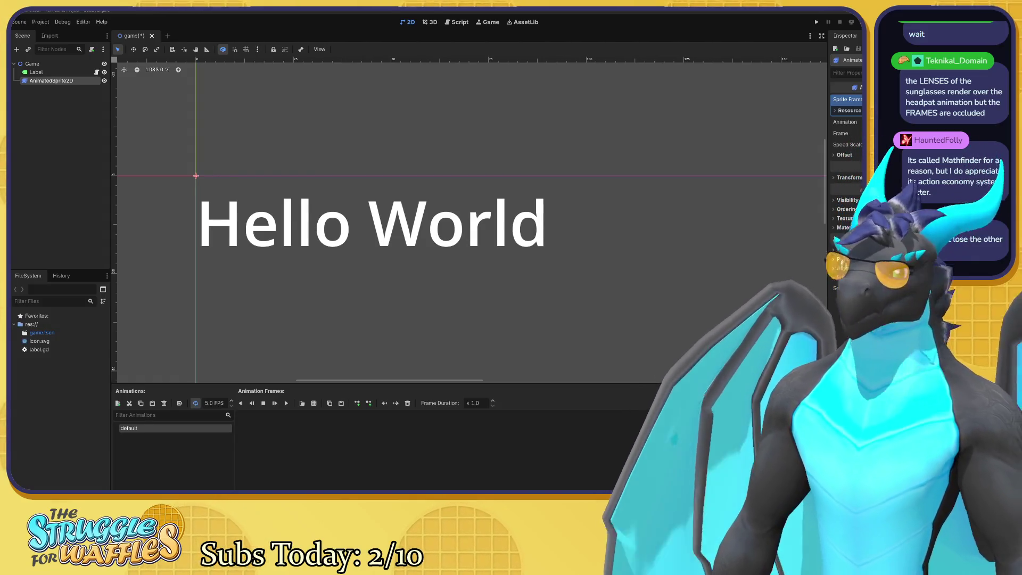
Open a new scene tab and create it as a 2D Scene with a Node2D root.
{"action": "left_click", "coordinate": [167, 36]}
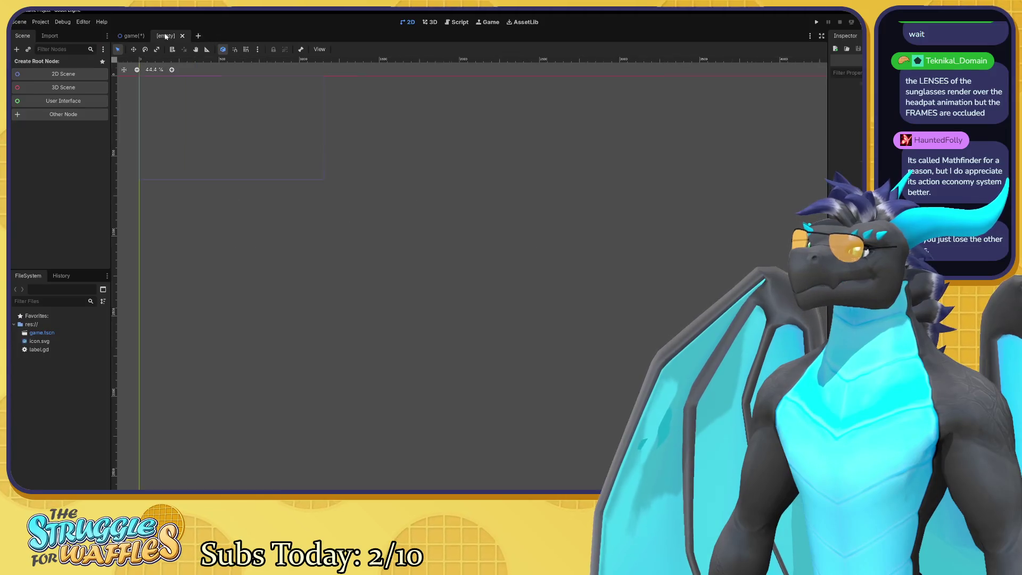
{"action": "left_click", "coordinate": [51, 76]}
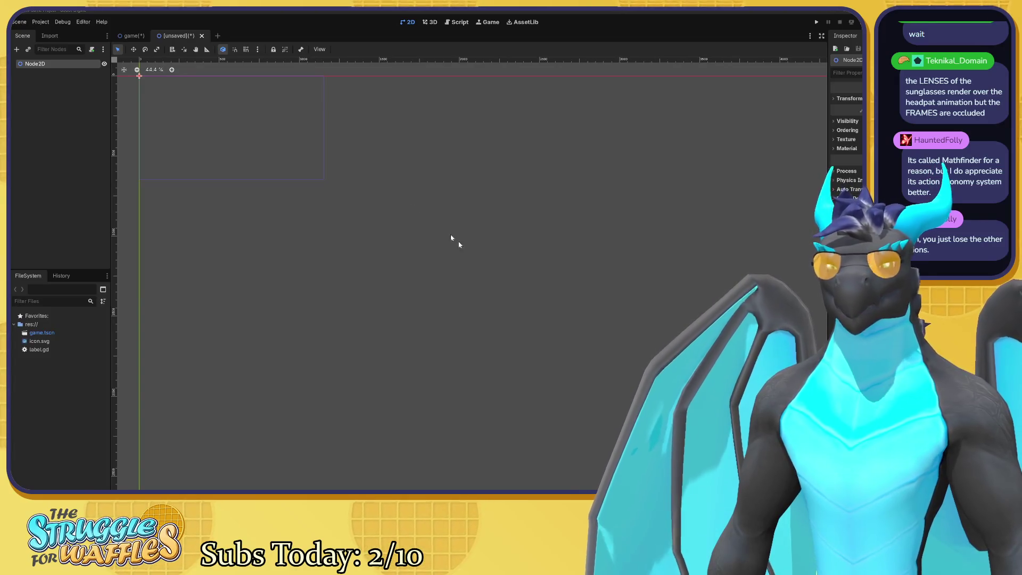
Open Add Child Node on the Node2D root and browse the node type list.
{"action": "right_click", "coordinate": [52, 66]}
{"action": "left_click", "coordinate": [84, 73]}
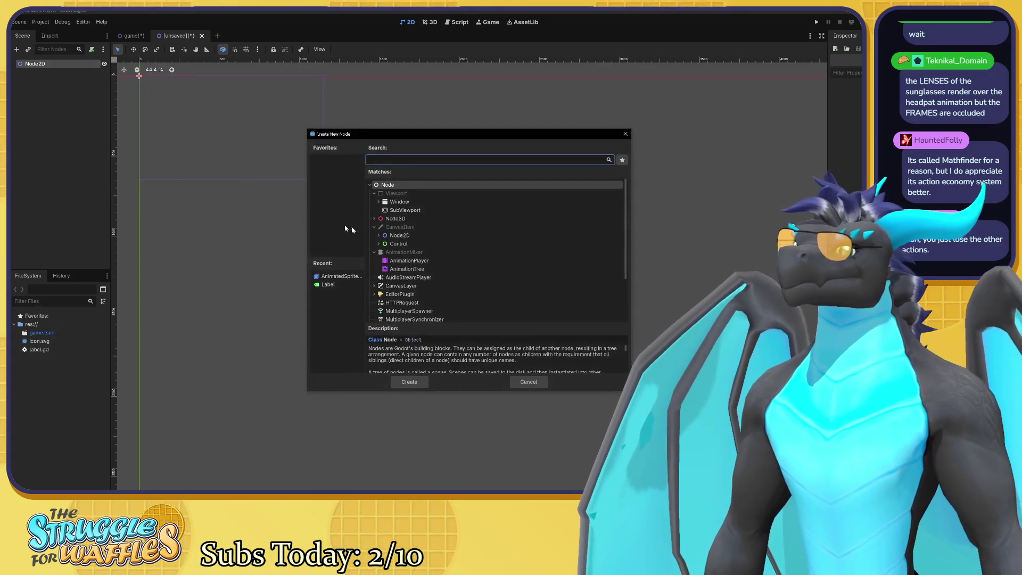
{"action": "scroll", "coordinate": [436, 239], "scroll_direction": "down", "scroll_amount": 1}
{"action": "scroll", "coordinate": [434, 237], "scroll_direction": "up", "scroll_amount": 1}
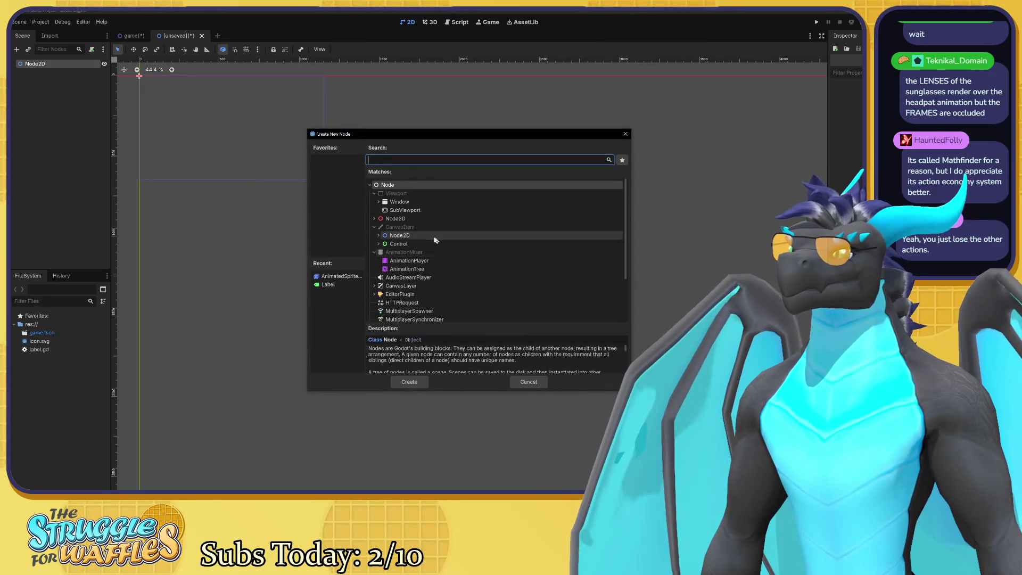
{"action": "left_click", "coordinate": [378, 236]}
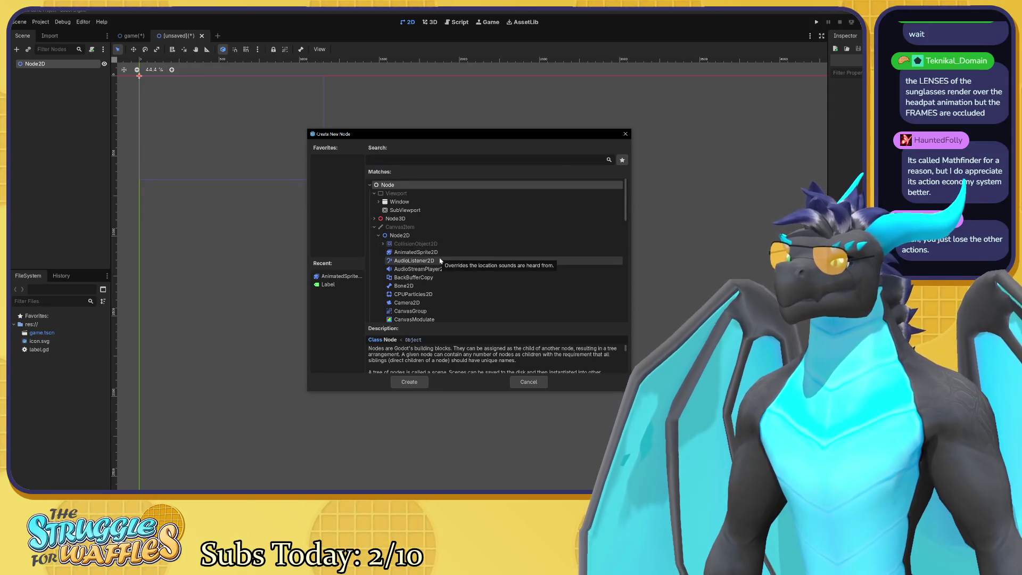
{"action": "scroll", "coordinate": [435, 261], "scroll_direction": "down", "scroll_amount": 3}
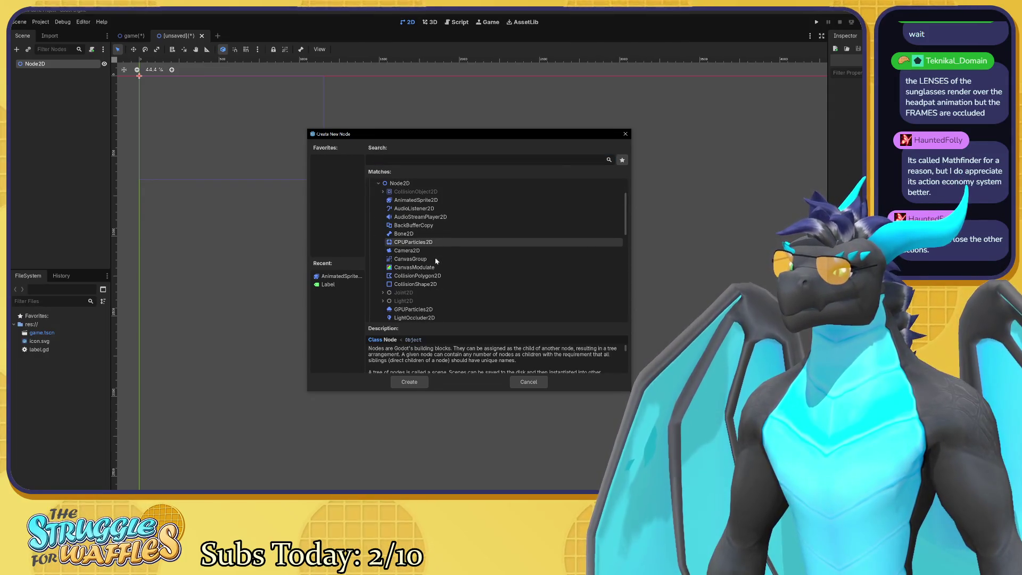
{"action": "scroll", "coordinate": [436, 261], "scroll_direction": "down", "scroll_amount": 7}
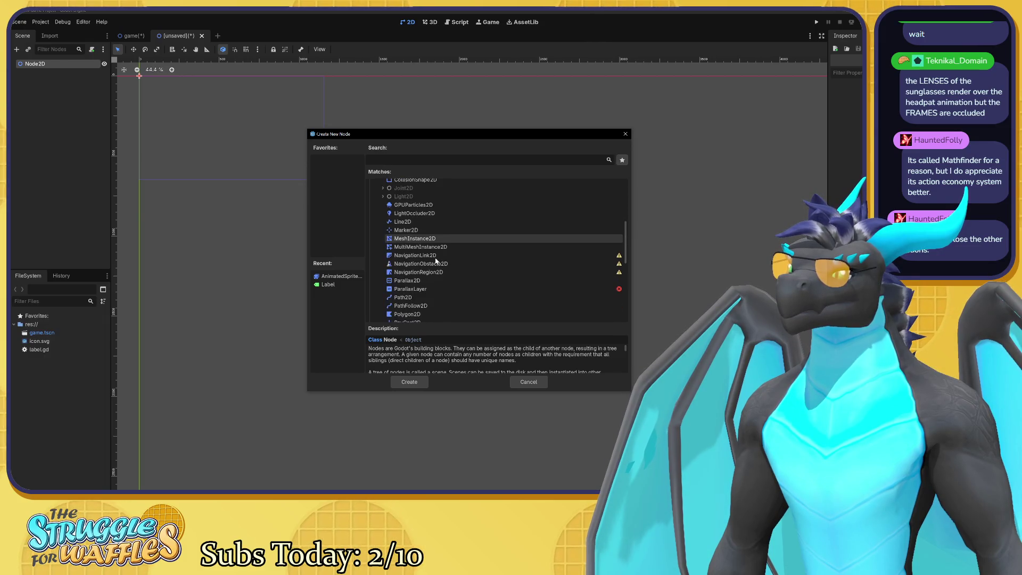
{"action": "scroll", "coordinate": [435, 261], "scroll_direction": "down", "scroll_amount": 2}
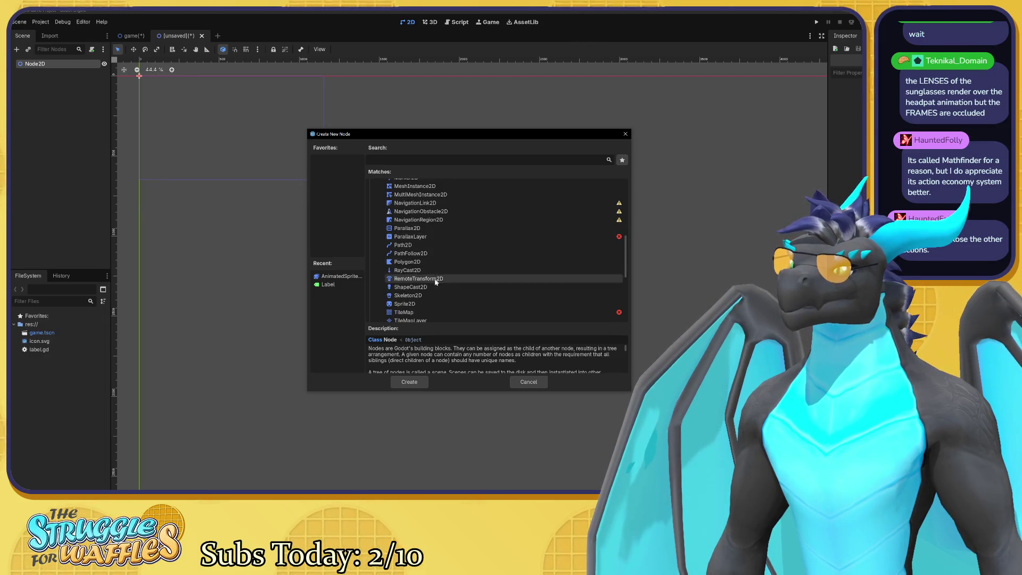
{"action": "scroll", "coordinate": [439, 286], "scroll_direction": "up", "scroll_amount": 4}
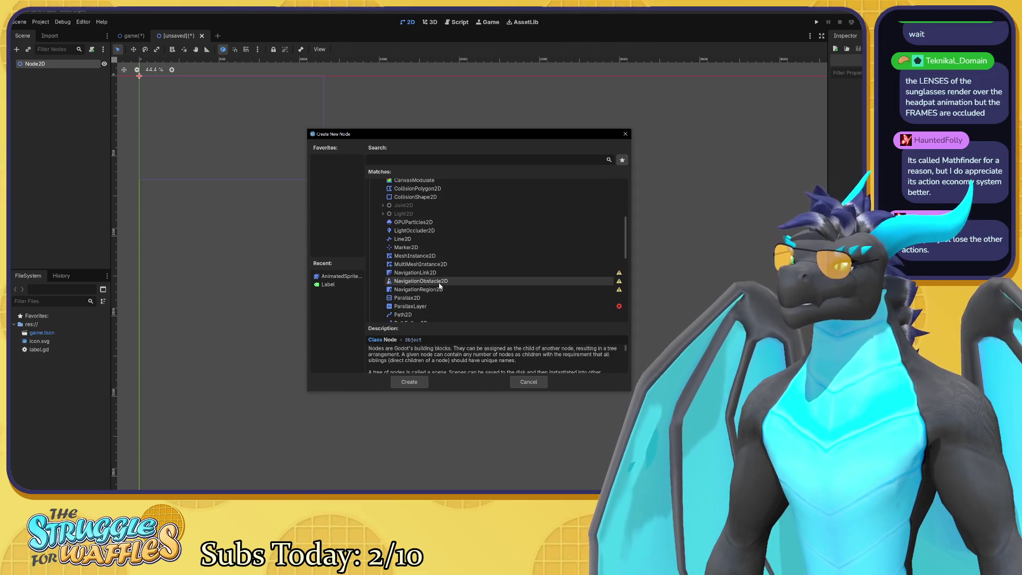
{"action": "scroll", "coordinate": [439, 285], "scroll_direction": "up", "scroll_amount": 8}
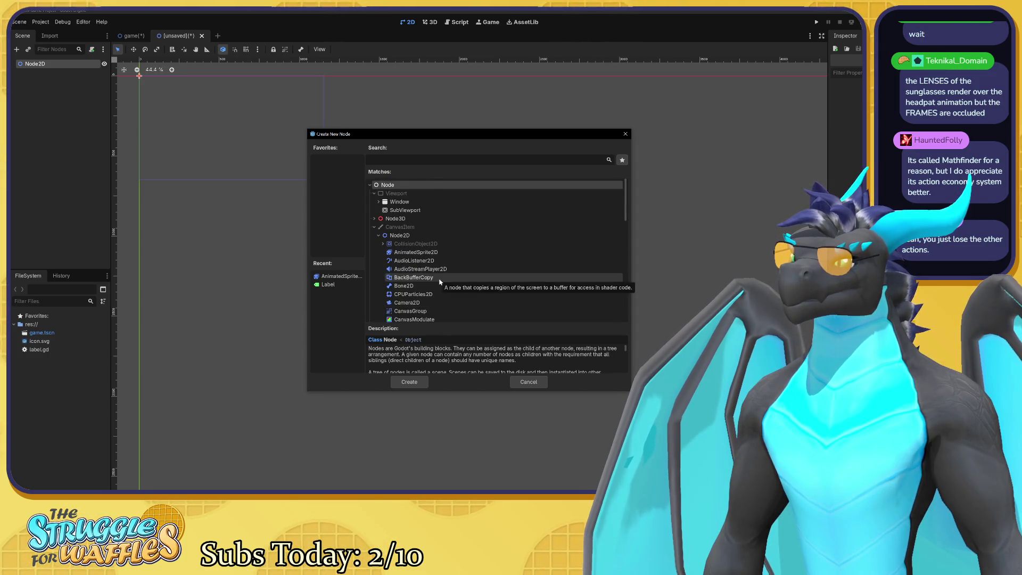
{"action": "scroll", "coordinate": [440, 278], "scroll_direction": "down", "scroll_amount": 6}
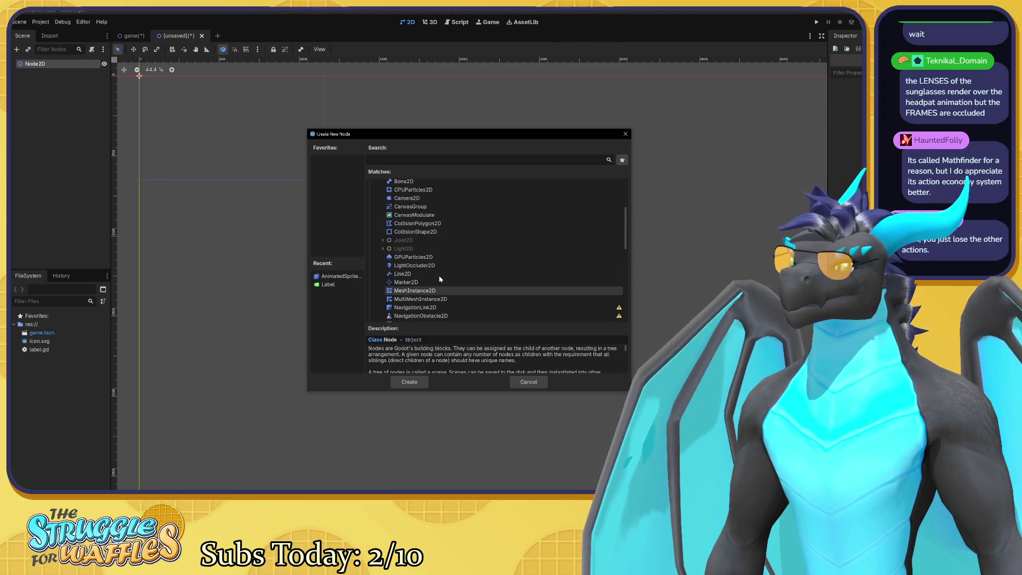
{"action": "scroll", "coordinate": [439, 278], "scroll_direction": "down", "scroll_amount": 5}
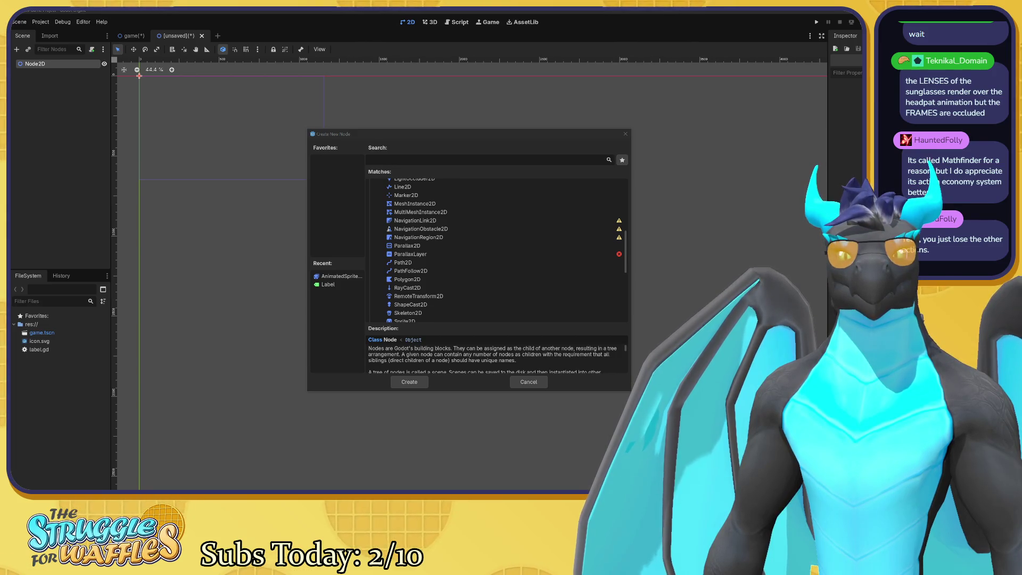
Search for 'rigid' and create a RigidBody2D under Node2D.
{"action": "left_click", "coordinate": [450, 160]}
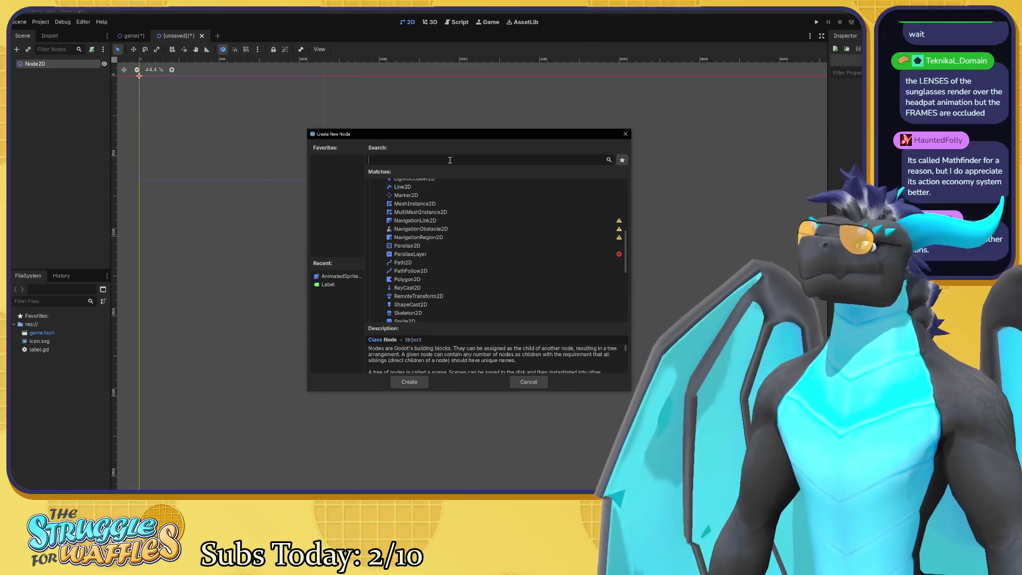
{"action": "type", "text": "rigid"}
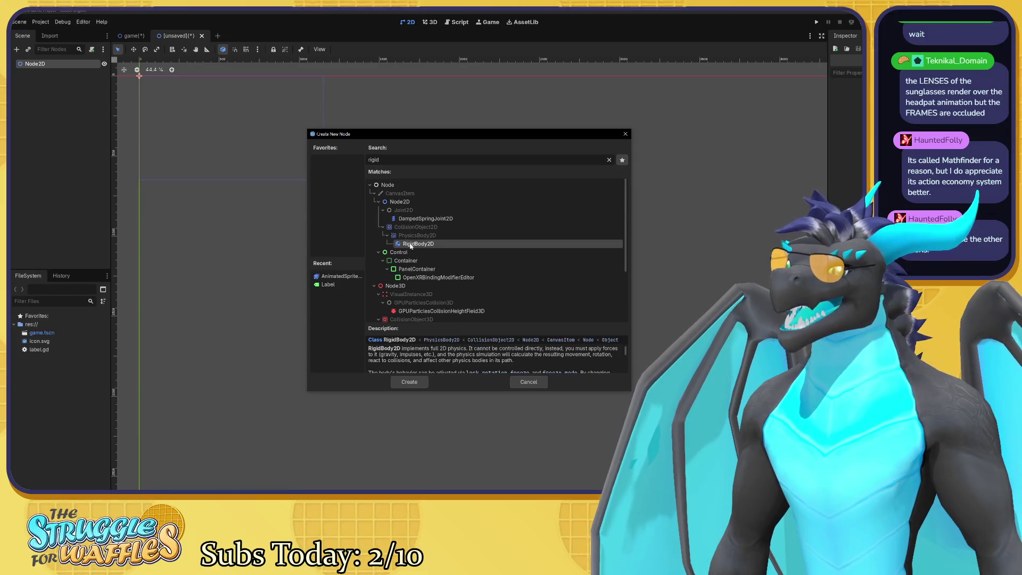
{"action": "left_click", "coordinate": [409, 379]}
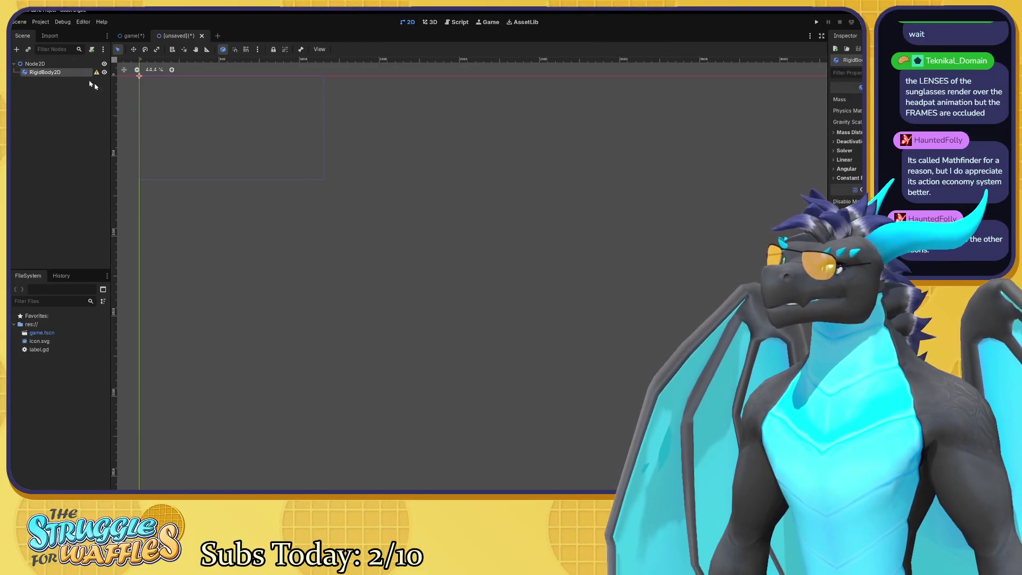
Centre the scene origin in view and give the RigidBody2D a new PhysicsMaterial to inspect.
{"action": "left_click_drag", "start_coordinate": [255, 225], "coordinate": [388, 344]}
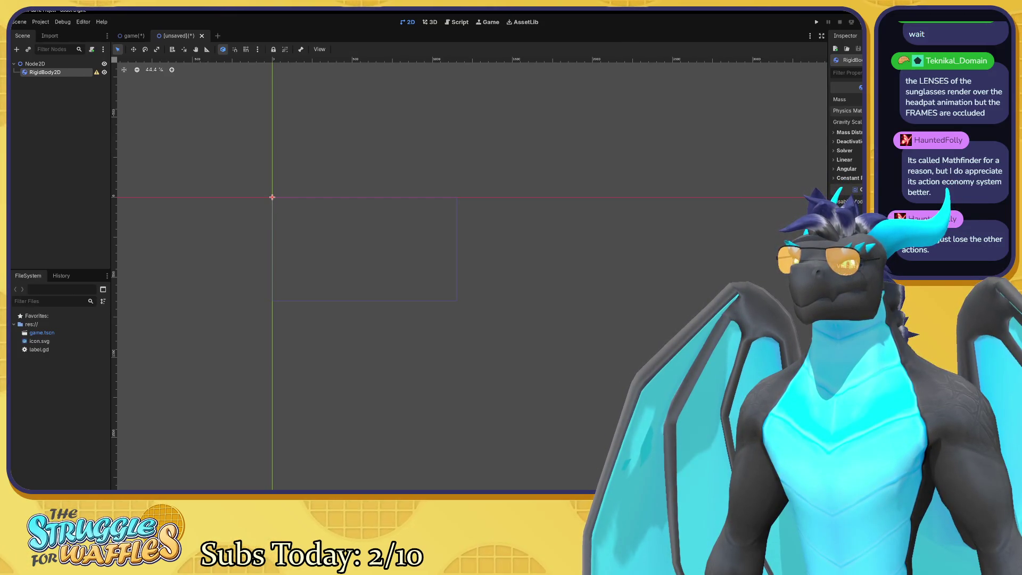
{"action": "left_click", "coordinate": [852, 111]}
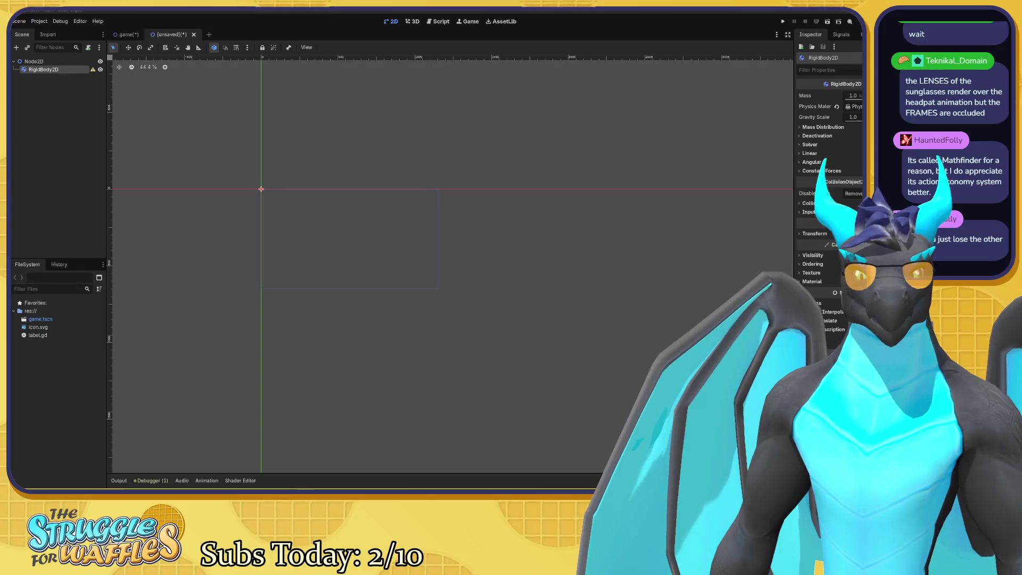
{"action": "left_click", "coordinate": [539, 199]}
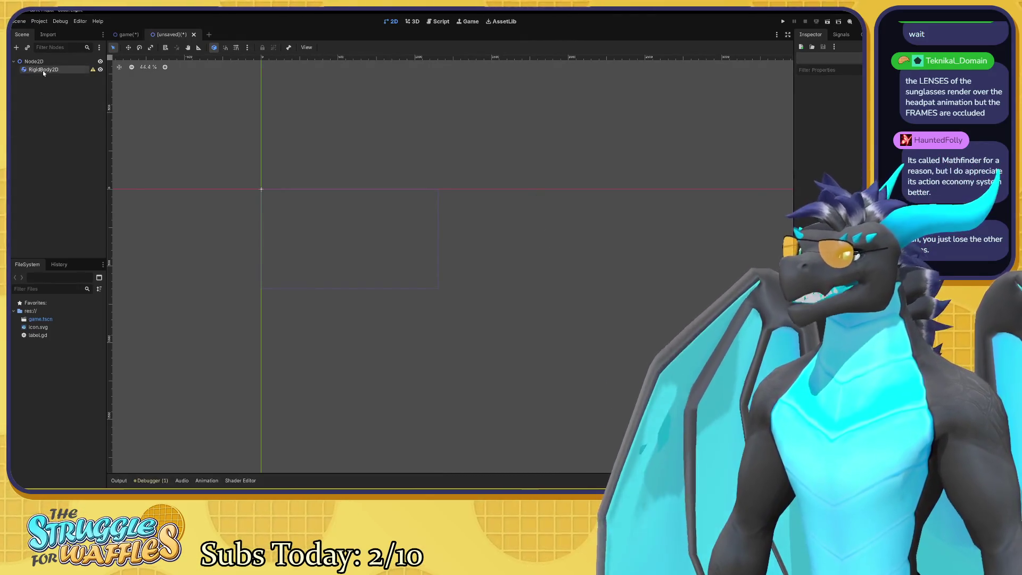
{"action": "left_click", "coordinate": [42, 71]}
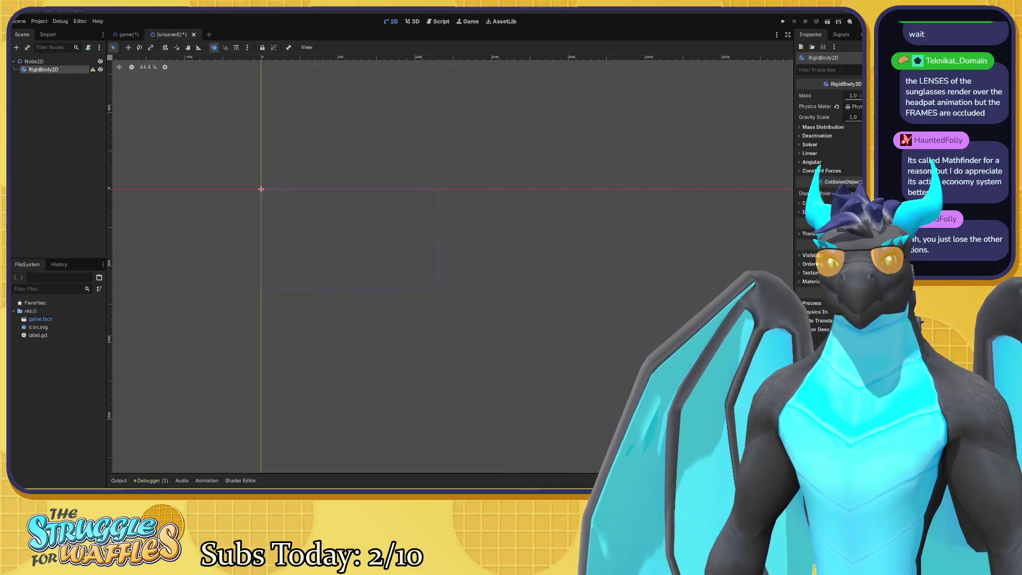
{"action": "scroll", "coordinate": [690, 149], "scroll_direction": "up", "scroll_amount": 1}
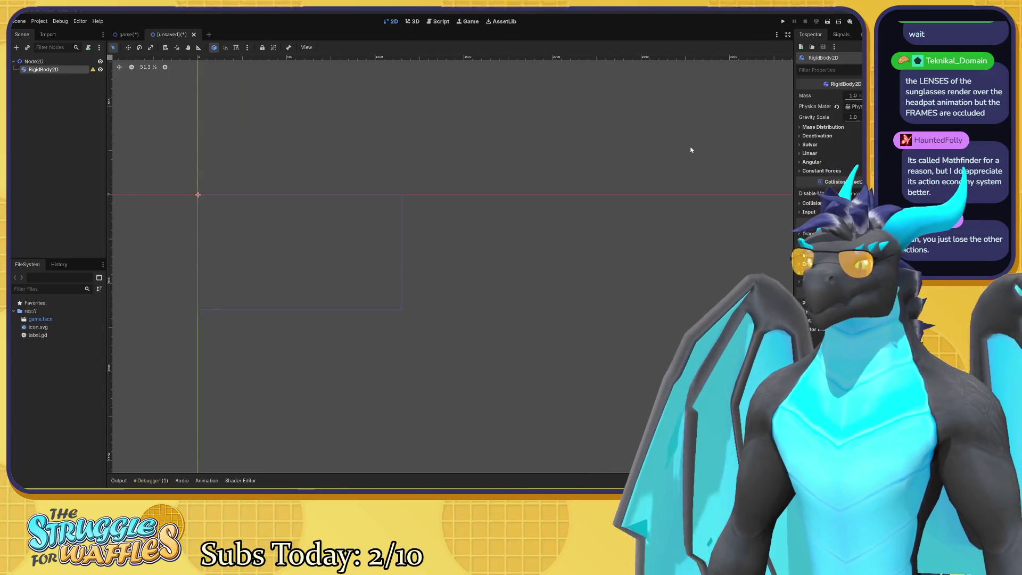
{"action": "left_click_drag", "start_coordinate": [465, 213], "coordinate": [544, 182]}
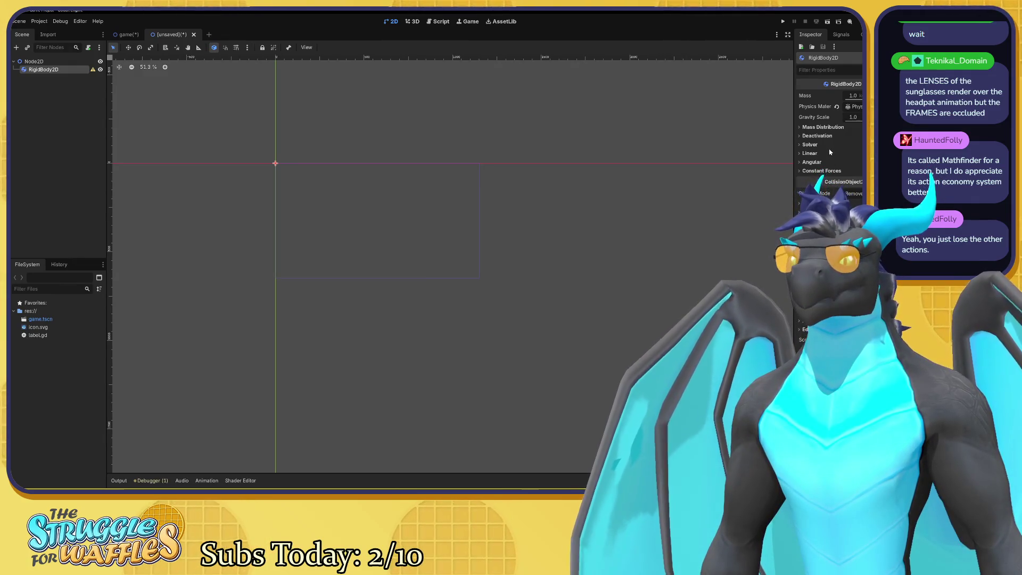
{"action": "left_click", "coordinate": [802, 163]}
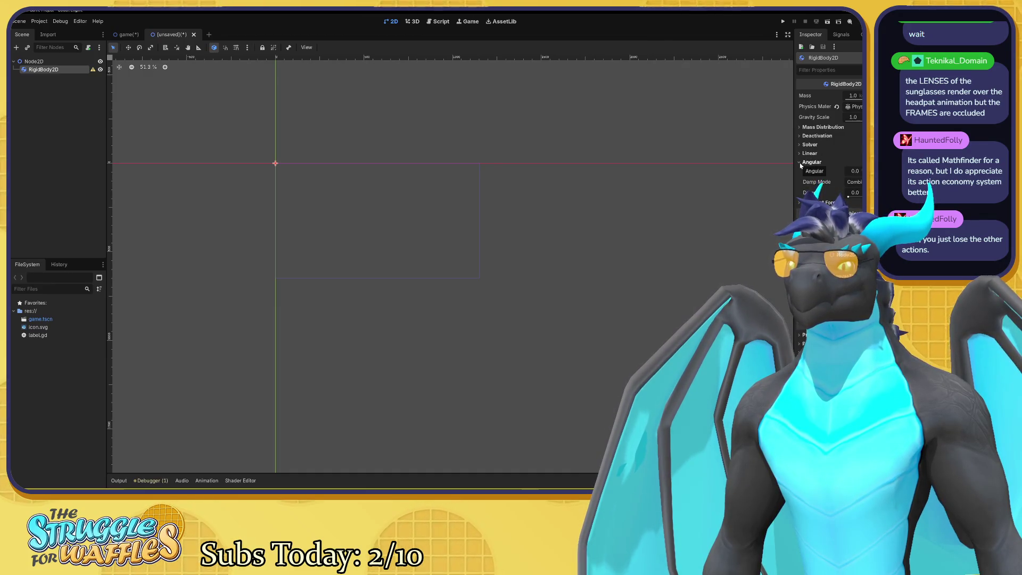
{"action": "left_click", "coordinate": [803, 163]}
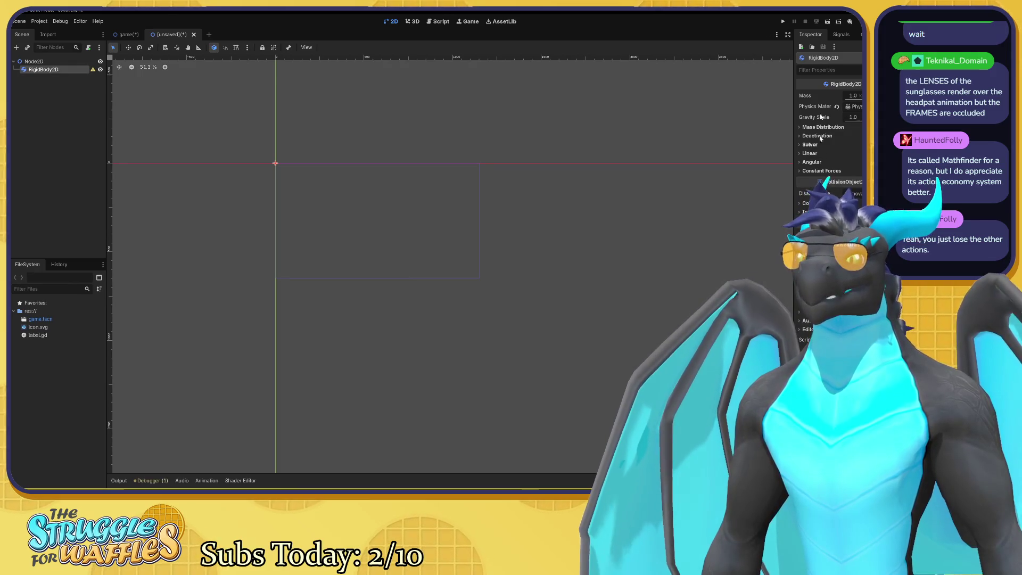
{"action": "left_click", "coordinate": [814, 127]}
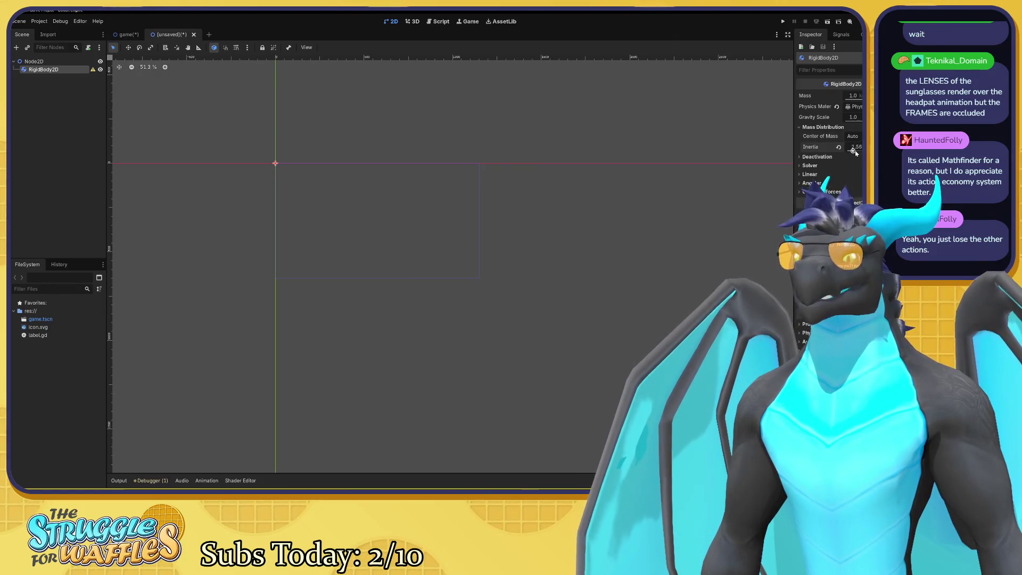
{"action": "left_click_drag", "start_coordinate": [847, 150], "coordinate": [850, 150]}
{"action": "left_click", "coordinate": [817, 127]}
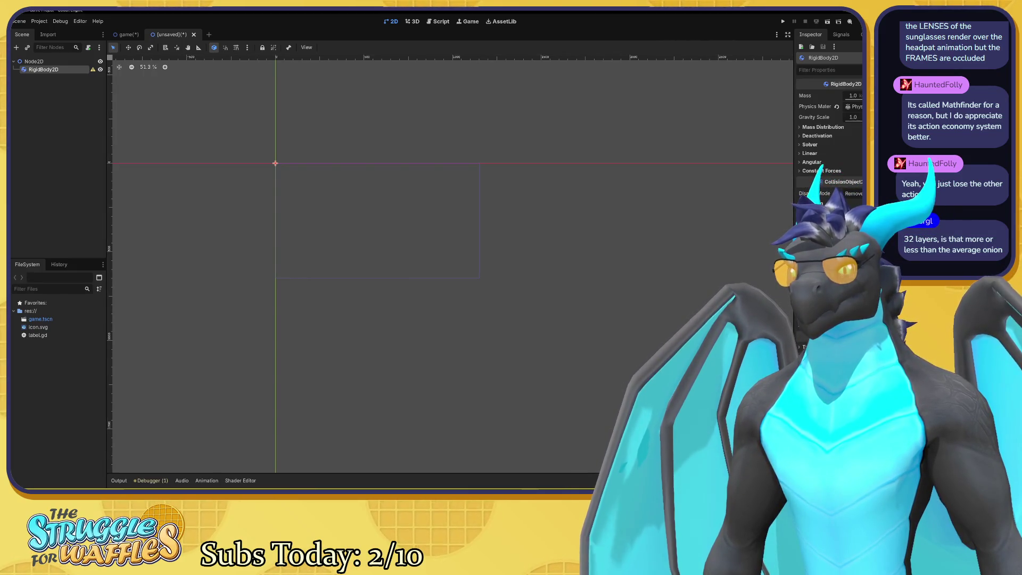
{"action": "left_click", "coordinate": [804, 136]}
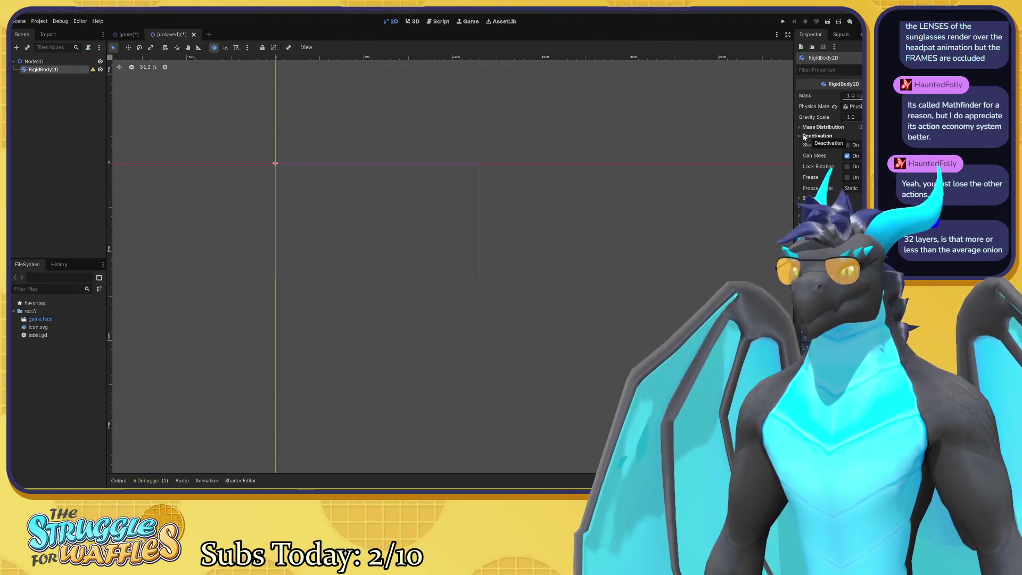
{"action": "left_click", "coordinate": [860, 190]}
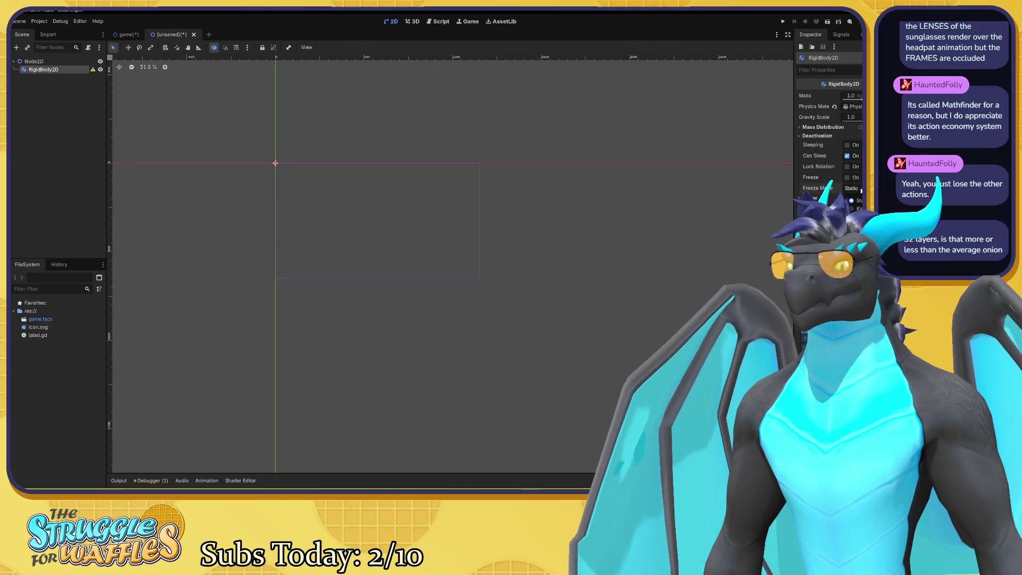
{"action": "left_click", "coordinate": [808, 137]}
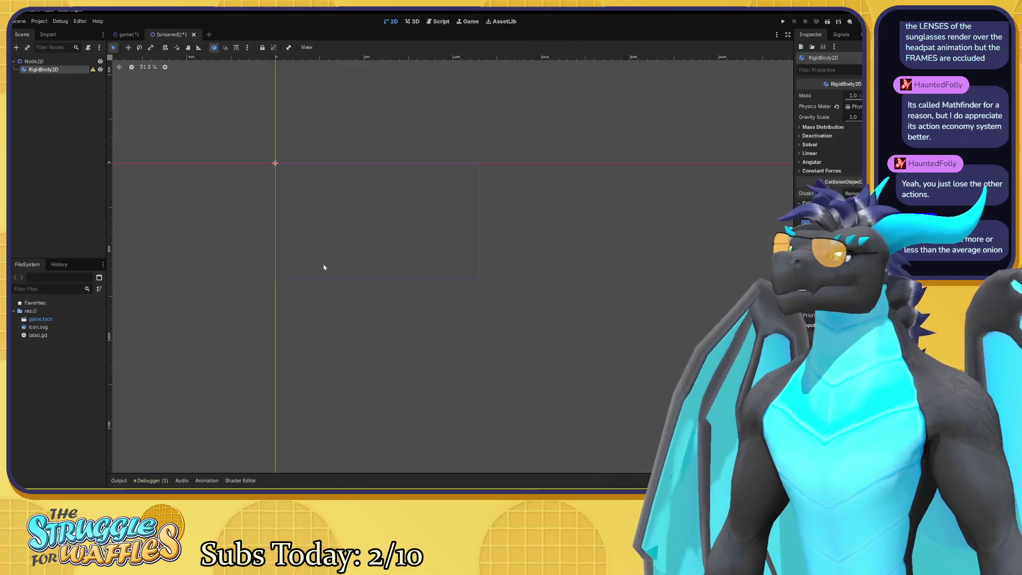
{"action": "left_click", "coordinate": [373, 234]}
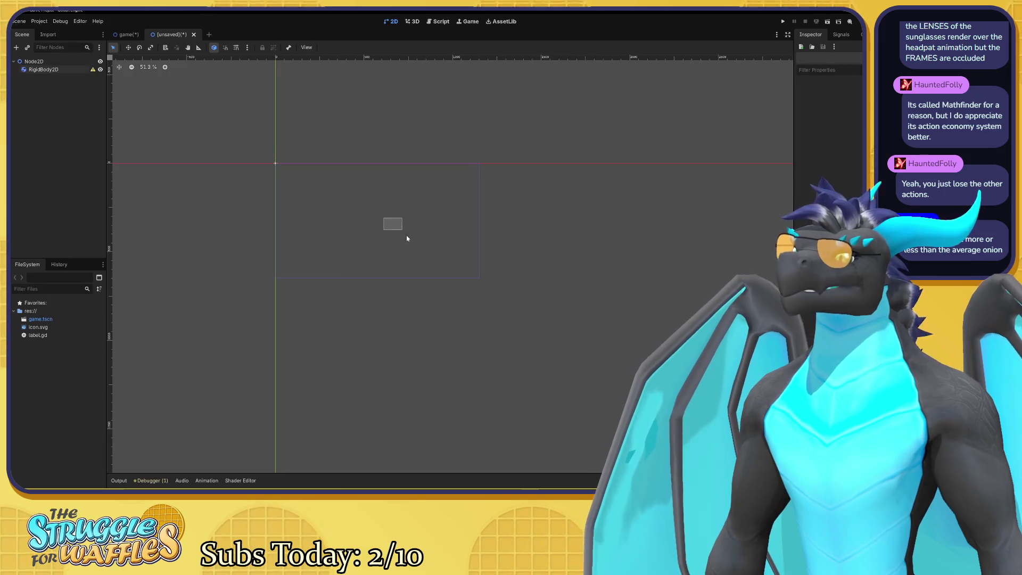
{"action": "left_click", "coordinate": [43, 69]}
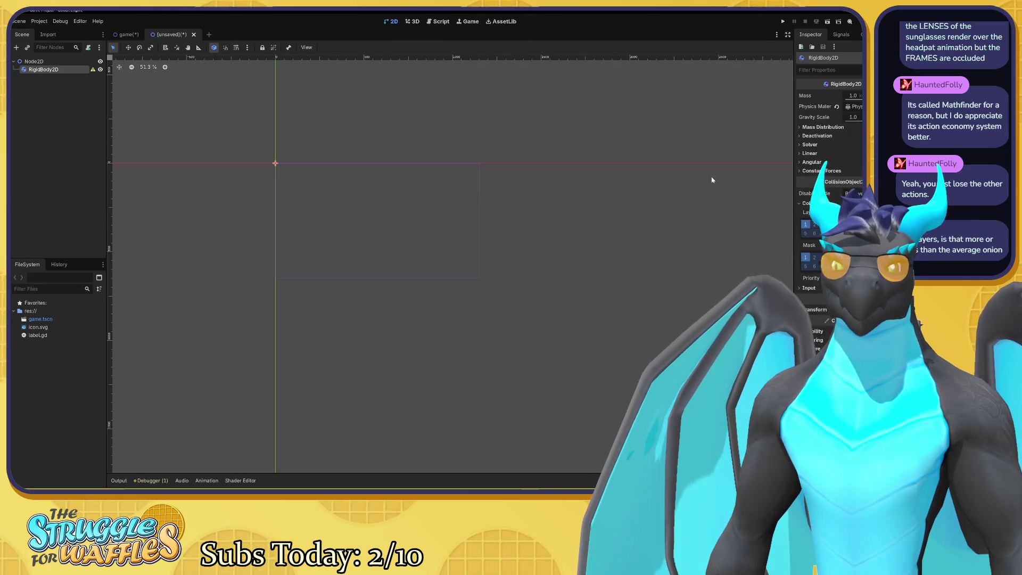
{"action": "left_click", "coordinate": [800, 152]}
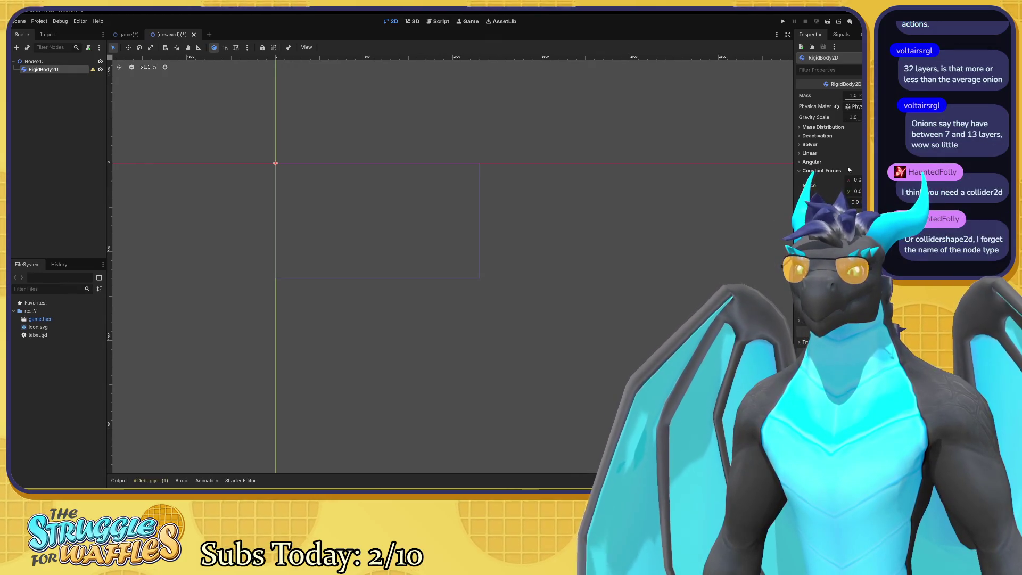
{"action": "left_click", "coordinate": [423, 187]}
{"action": "left_click", "coordinate": [430, 271]}
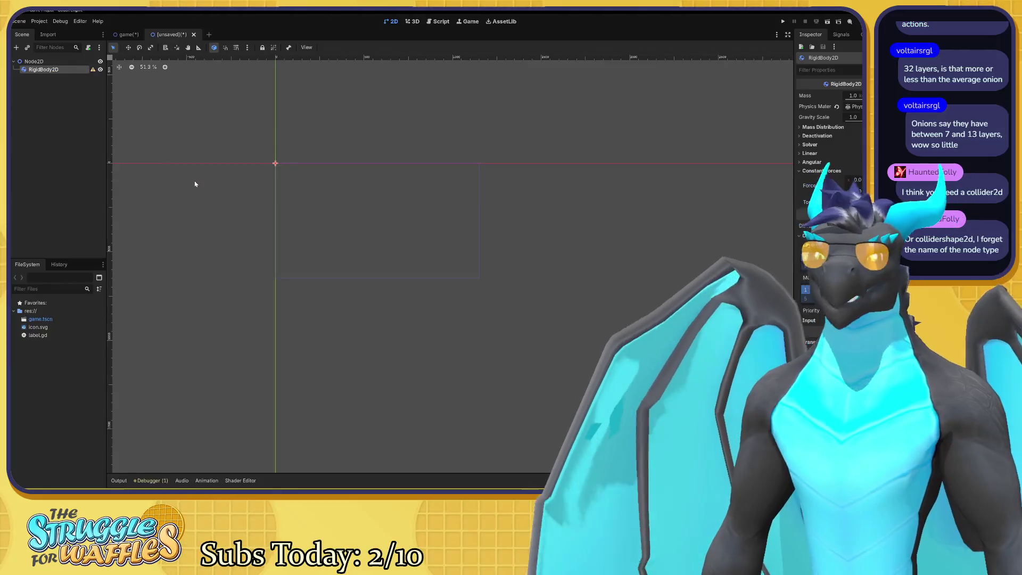
After cancelling a first 'collid' search, add a CollisionShape2D as a child of Node2D.
{"action": "left_click", "coordinate": [16, 48]}
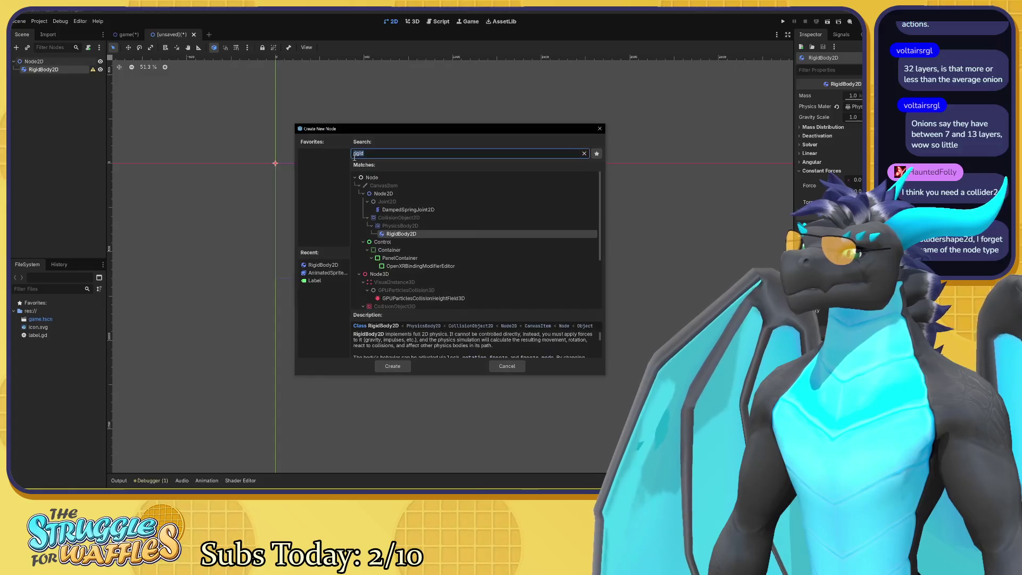
{"action": "type", "text": "collid"}
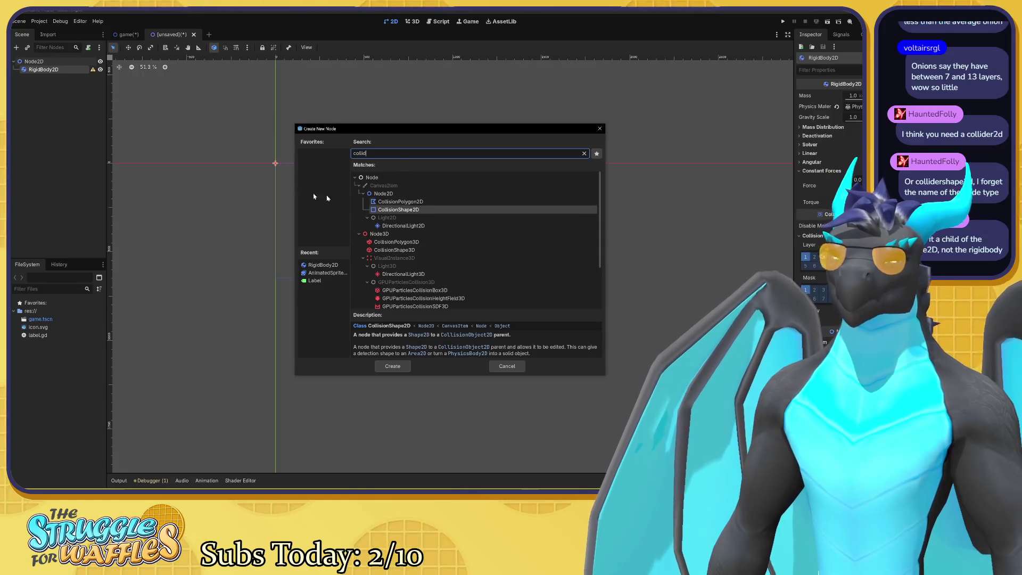
{"action": "left_click", "coordinate": [506, 365]}
{"action": "left_click", "coordinate": [56, 60]}
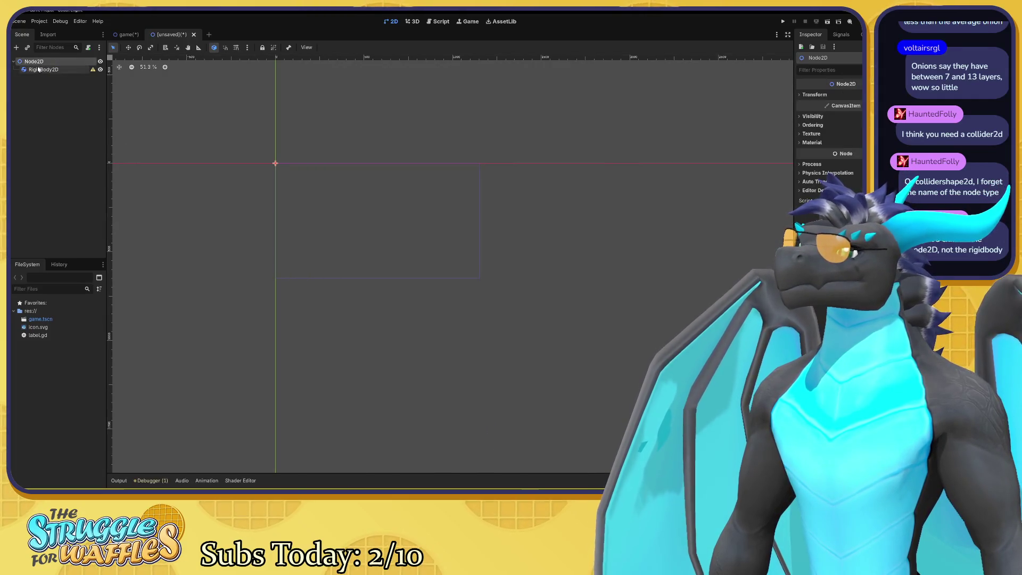
{"action": "right_click", "coordinate": [35, 62]}
{"action": "left_click", "coordinate": [53, 68]}
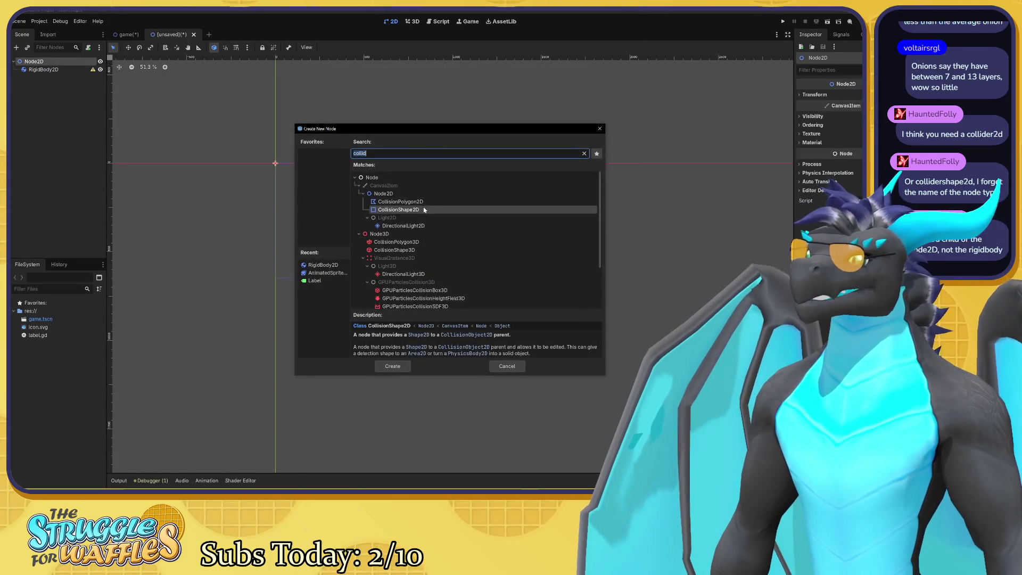
{"action": "left_click", "coordinate": [419, 202]}
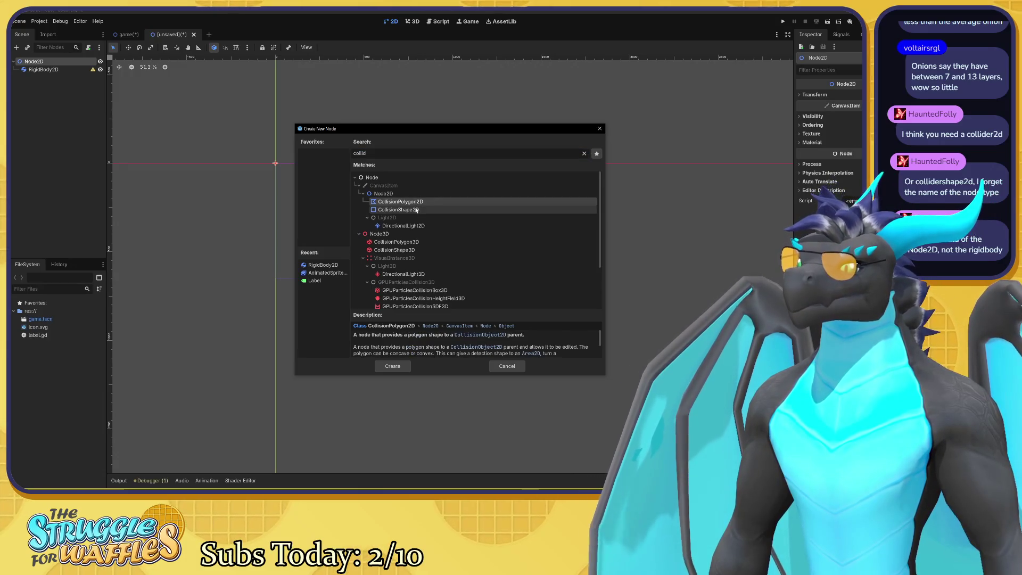
{"action": "left_click", "coordinate": [418, 210]}
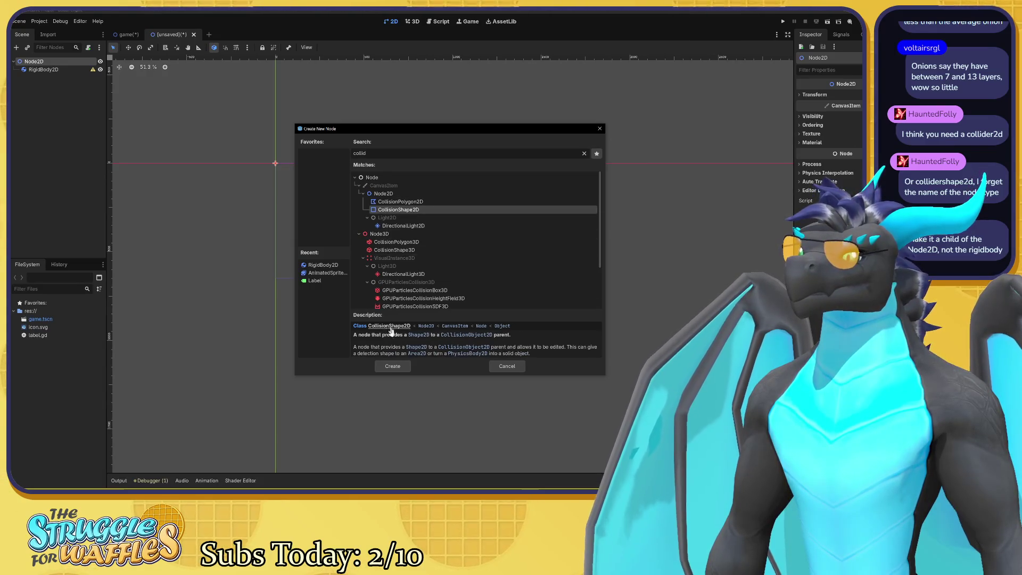
{"action": "left_click", "coordinate": [394, 365]}
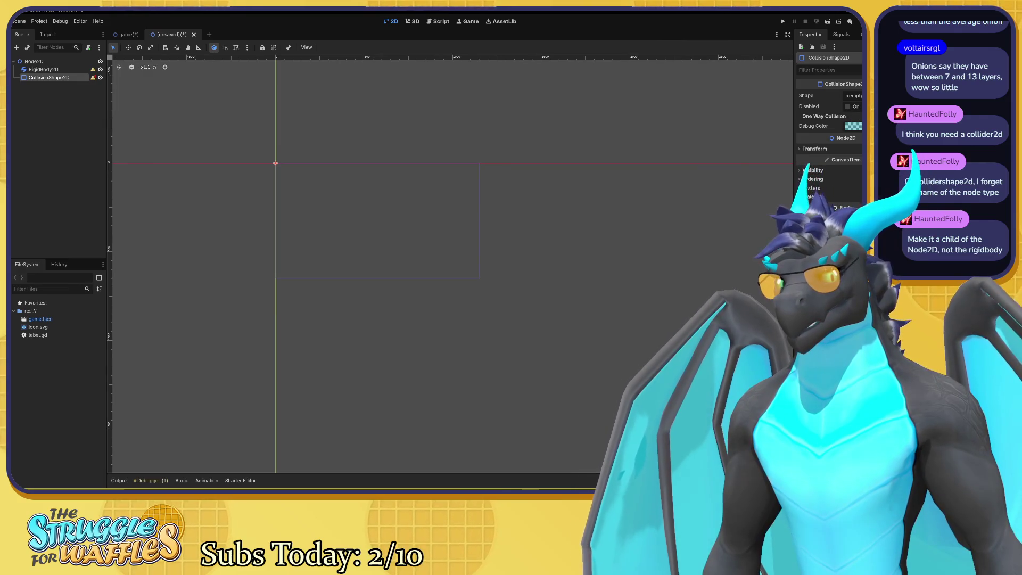
{"action": "left_click", "coordinate": [853, 96]}
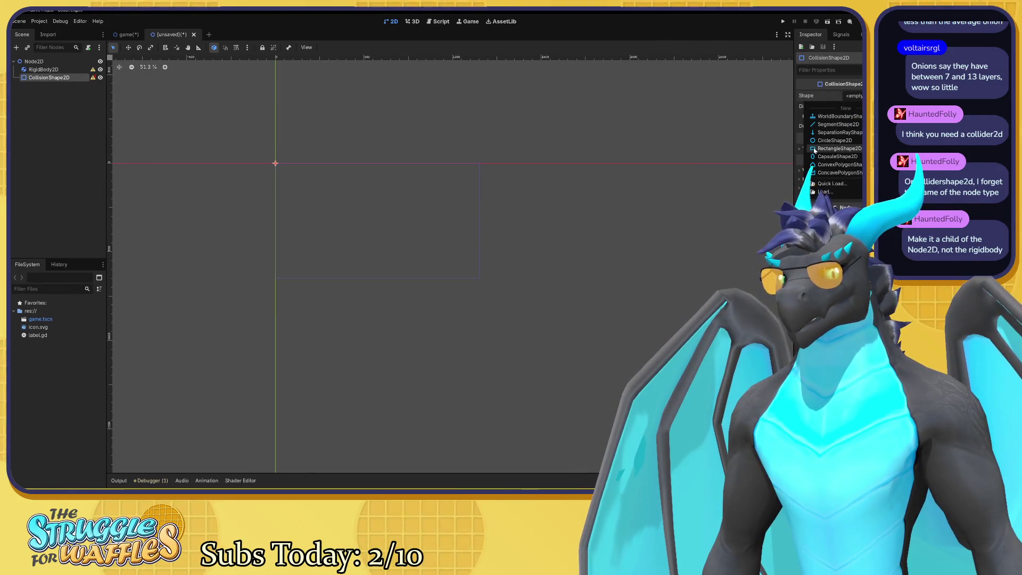
Choose New CircleShape2D for the collision shape, then select the RigidBody2D to review it.
{"action": "left_click", "coordinate": [834, 140]}
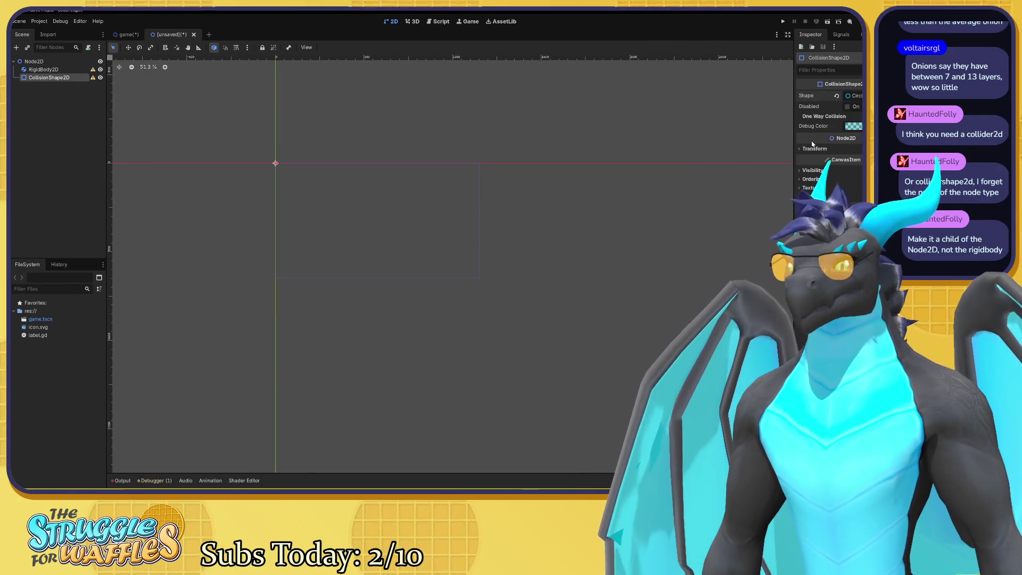
{"action": "left_click", "coordinate": [847, 107]}
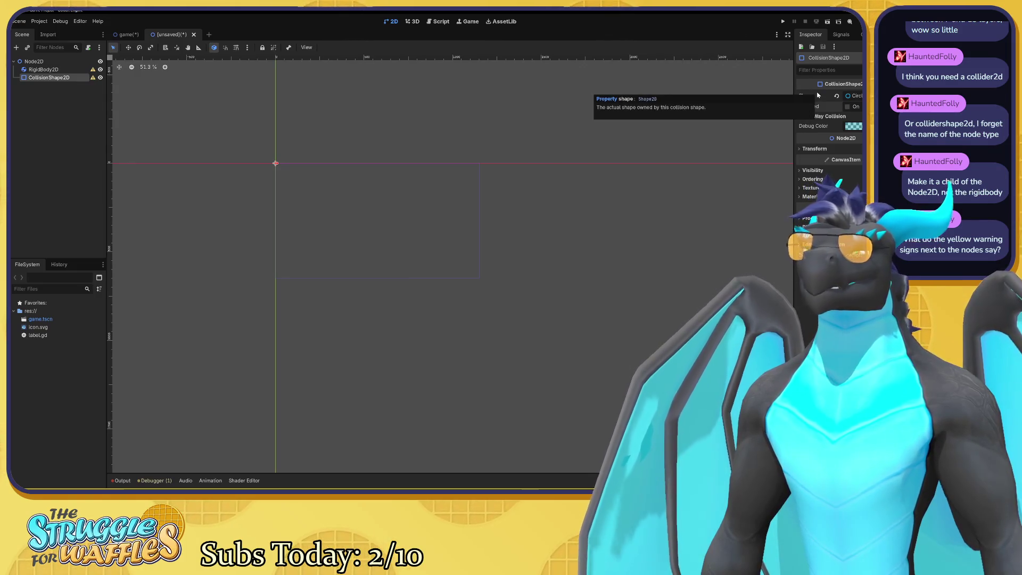
{"action": "mouse_move", "coordinate": [92, 71]}
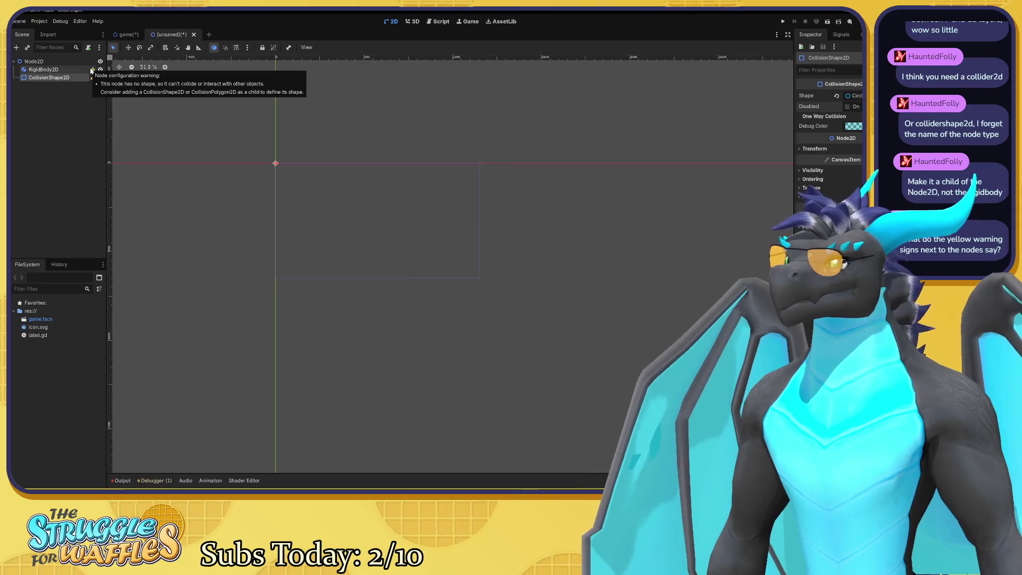
{"action": "left_click", "coordinate": [64, 70]}
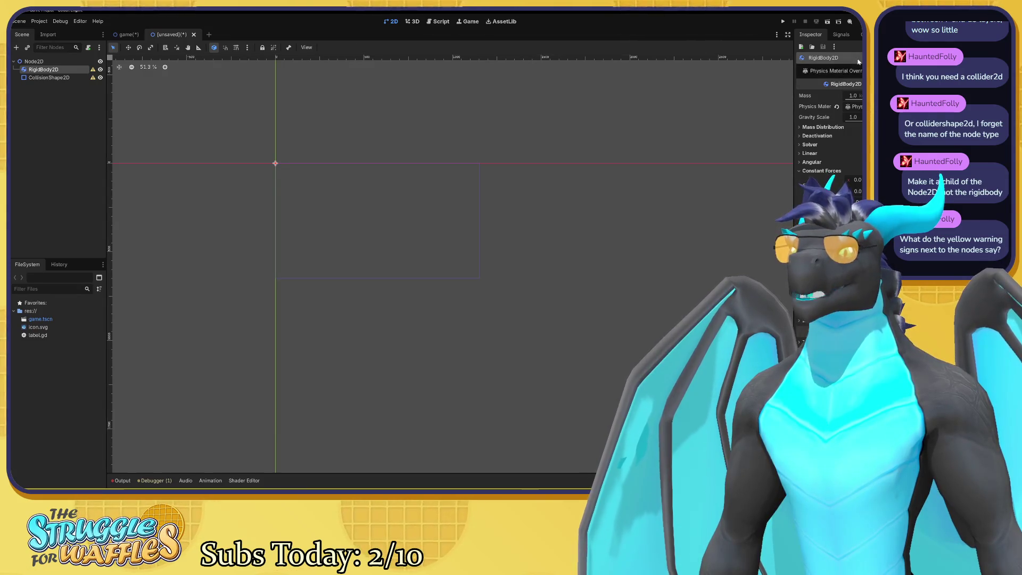
{"action": "mouse_move", "coordinate": [807, 185]}
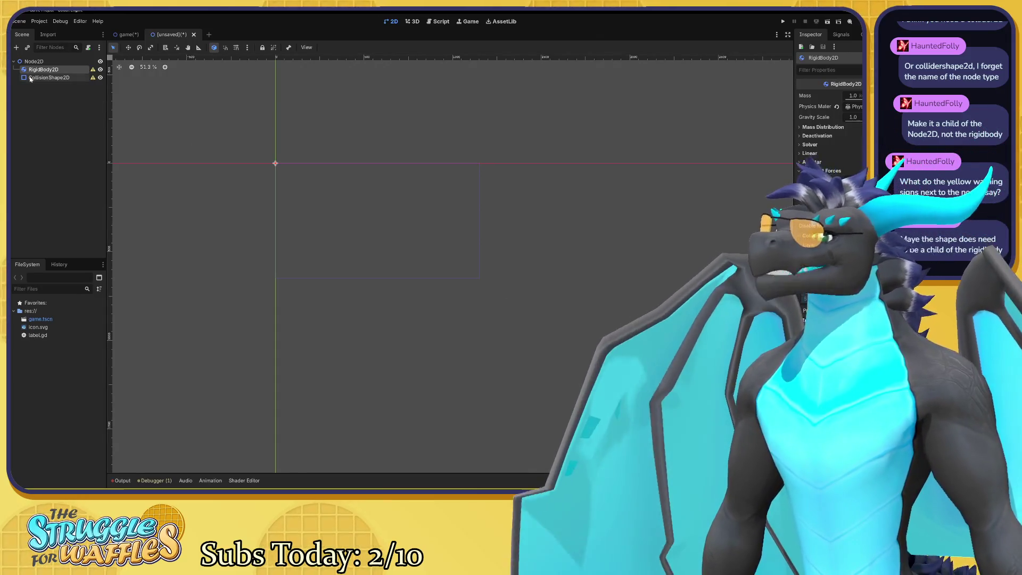
Reparent the CollisionShape2D under the RigidBody2D and select it.
{"action": "left_click_drag", "start_coordinate": [50, 78], "coordinate": [45, 70]}
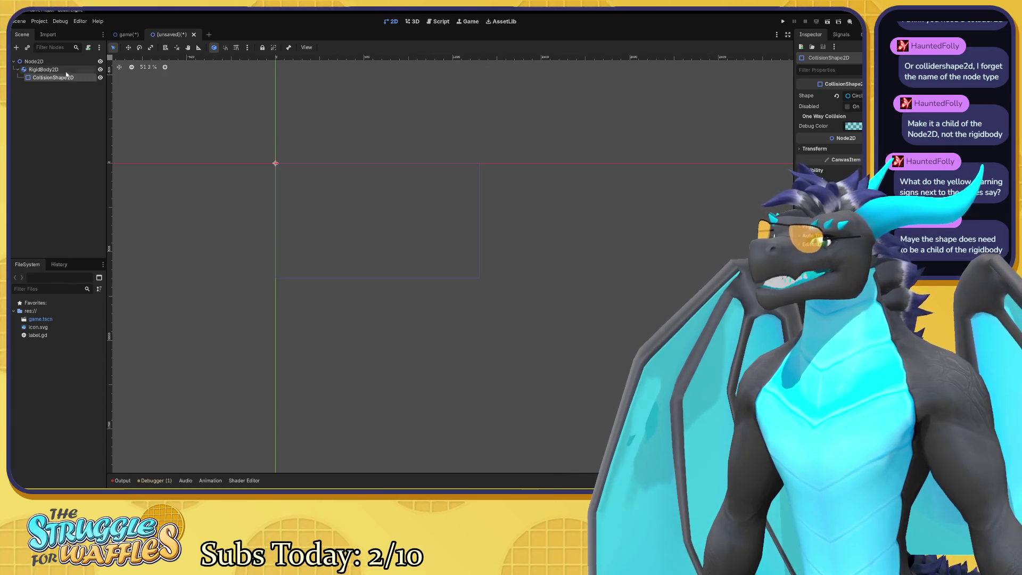
{"action": "left_click", "coordinate": [44, 69]}
{"action": "left_click", "coordinate": [68, 77]}
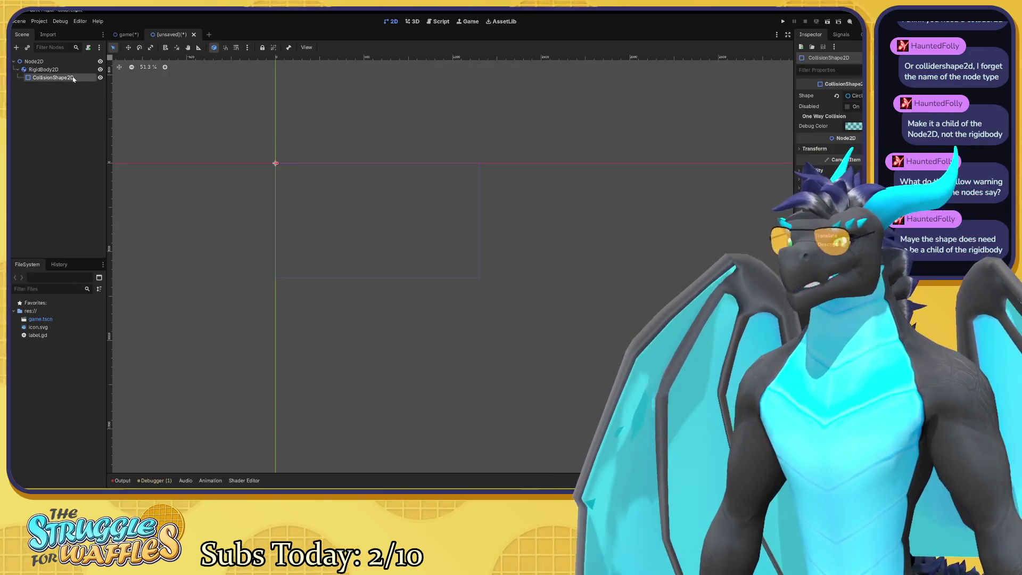
Drag the circle's radius handle outward to about 137.
{"action": "scroll", "coordinate": [260, 159], "scroll_direction": "up", "scroll_amount": 8}
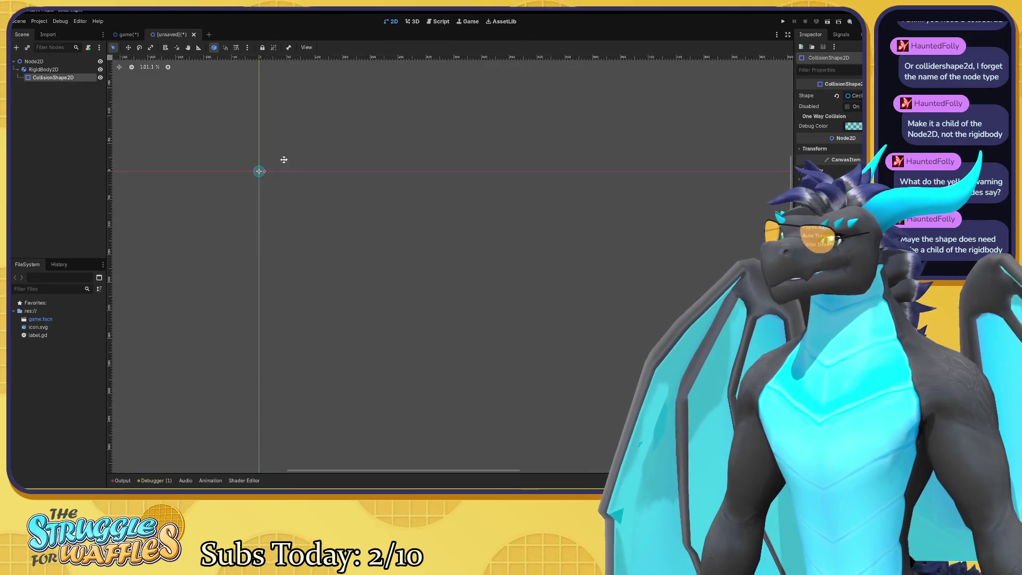
{"action": "scroll", "coordinate": [278, 153], "scroll_direction": "up", "scroll_amount": 6}
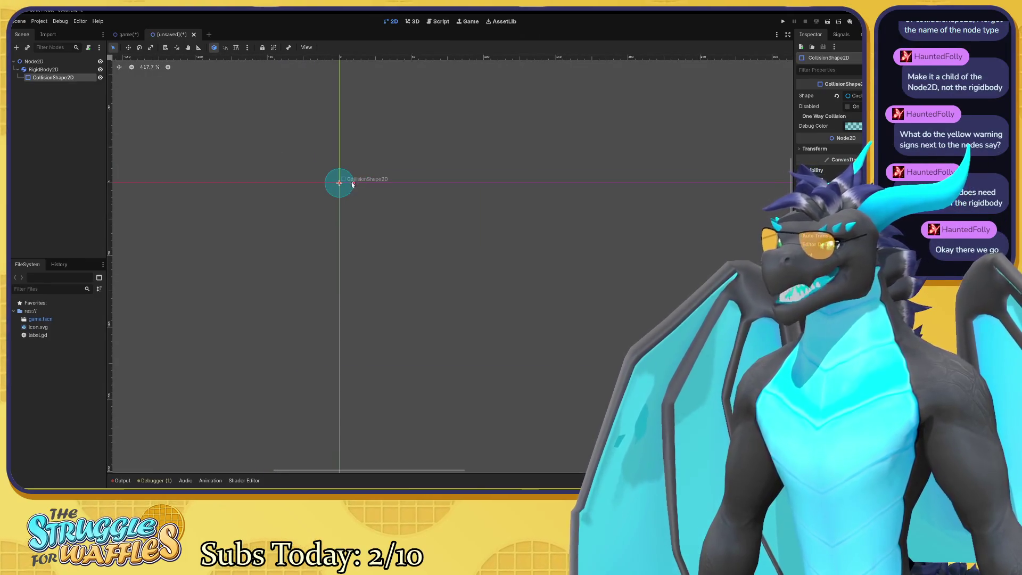
{"action": "left_click_drag", "start_coordinate": [355, 185], "coordinate": [509, 190]}
{"action": "scroll", "coordinate": [510, 189], "scroll_direction": "down", "scroll_amount": 5}
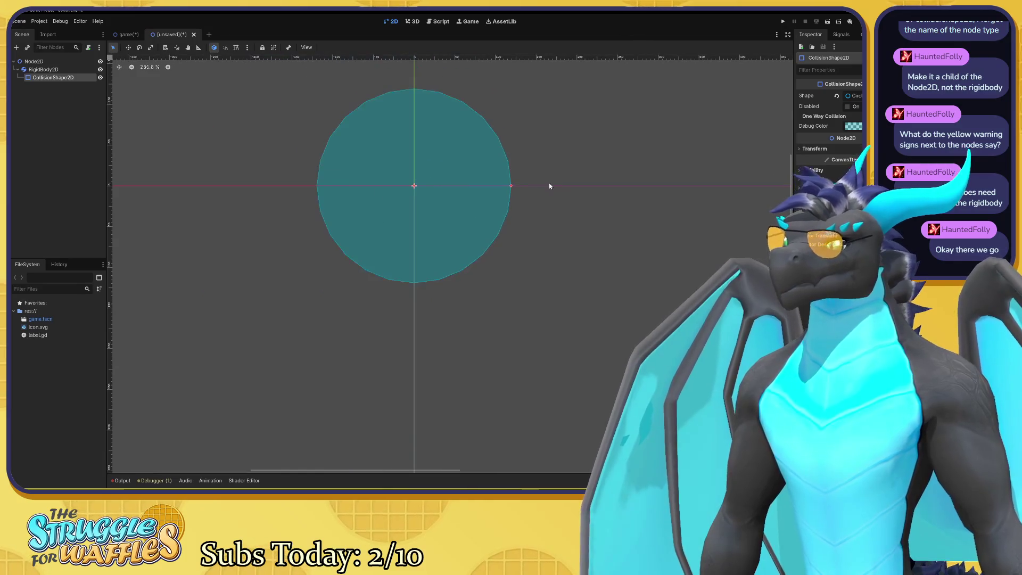
{"action": "left_click_drag", "start_coordinate": [578, 232], "coordinate": [580, 232]}
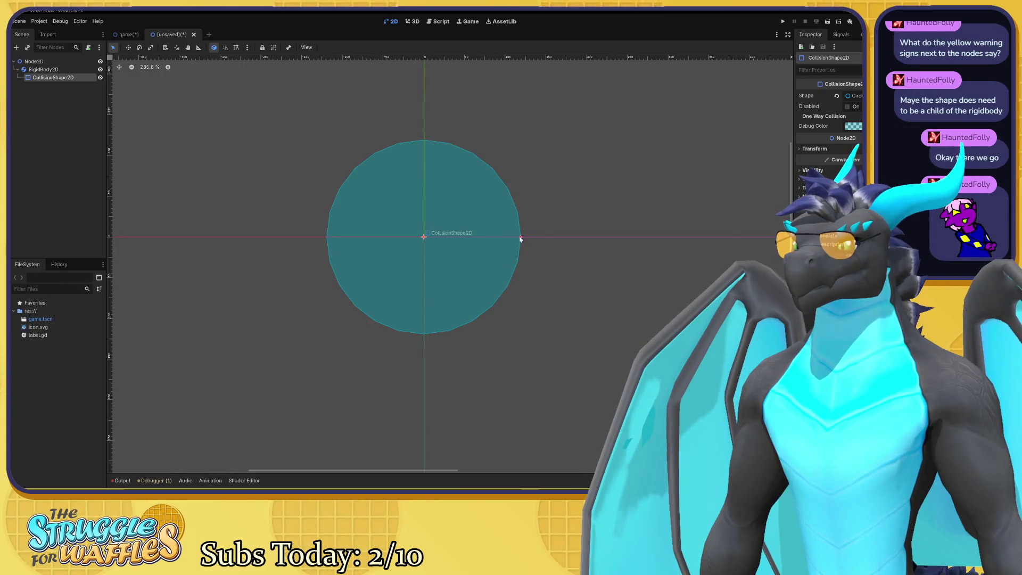
{"action": "mouse_move", "coordinate": [521, 237]}
{"action": "left_mouse_down"}
{"action": "mouse_move", "coordinate": [515, 219]}
{"action": "mouse_move", "coordinate": [527, 251]}
{"action": "mouse_move", "coordinate": [536, 242]}
{"action": "left_mouse_up"}
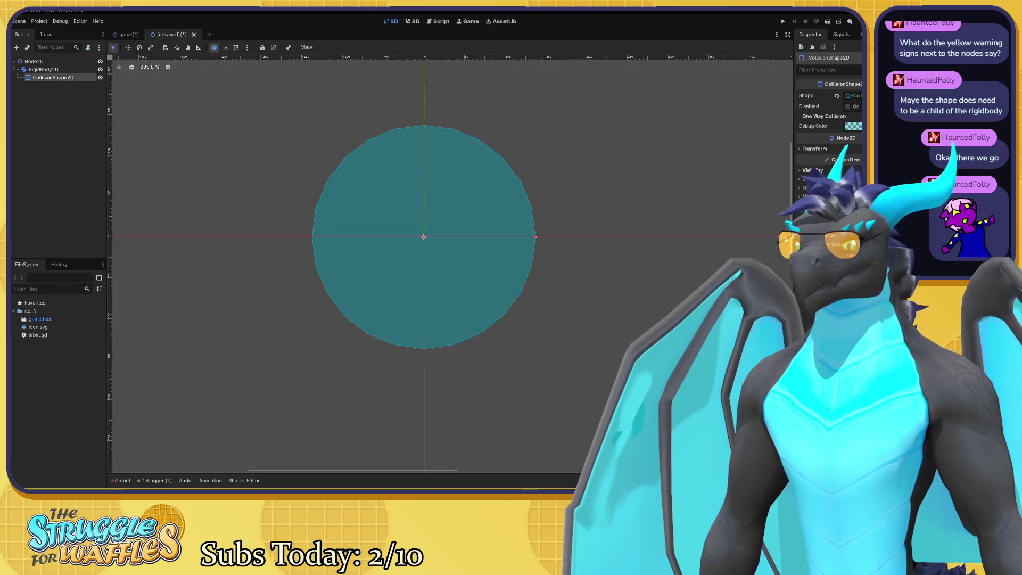
{"action": "left_click", "coordinate": [853, 95]}
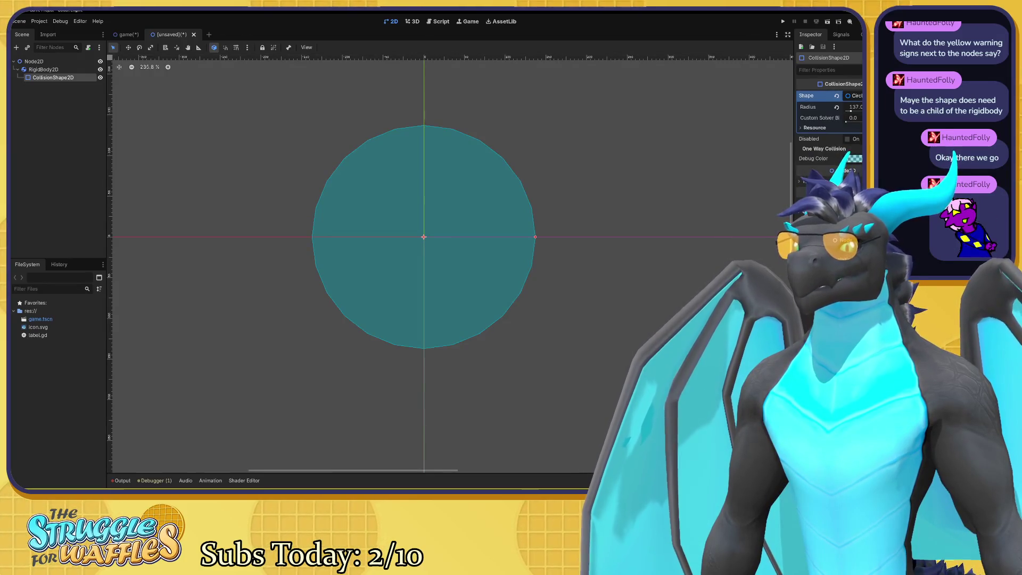
{"action": "left_click", "coordinate": [853, 96]}
{"action": "left_click", "coordinate": [859, 95]}
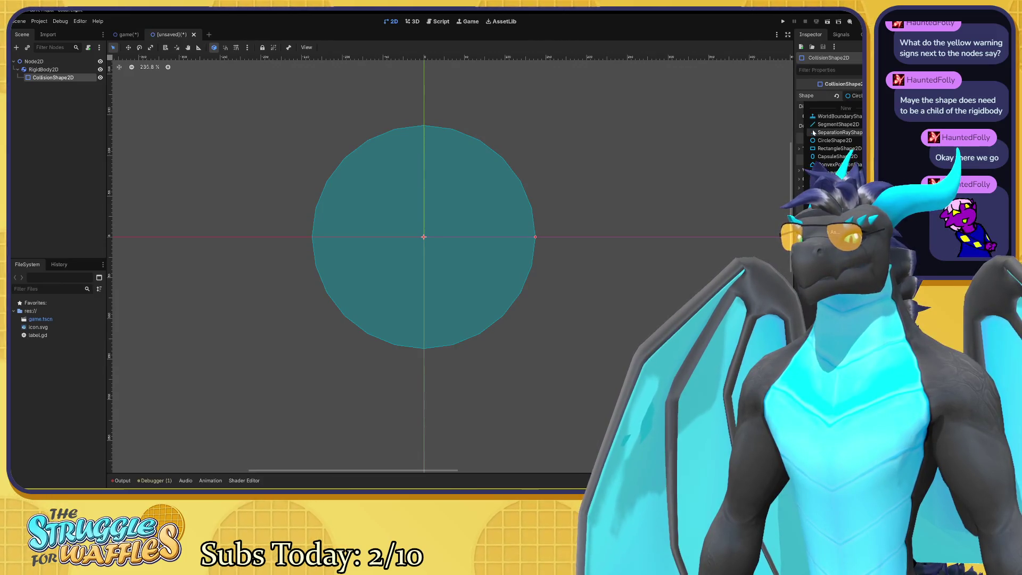
Try a tilted WorldBoundaryShape2D, undo it, and replace the shape with a new default CircleShape2D.
{"action": "left_click", "coordinate": [830, 116]}
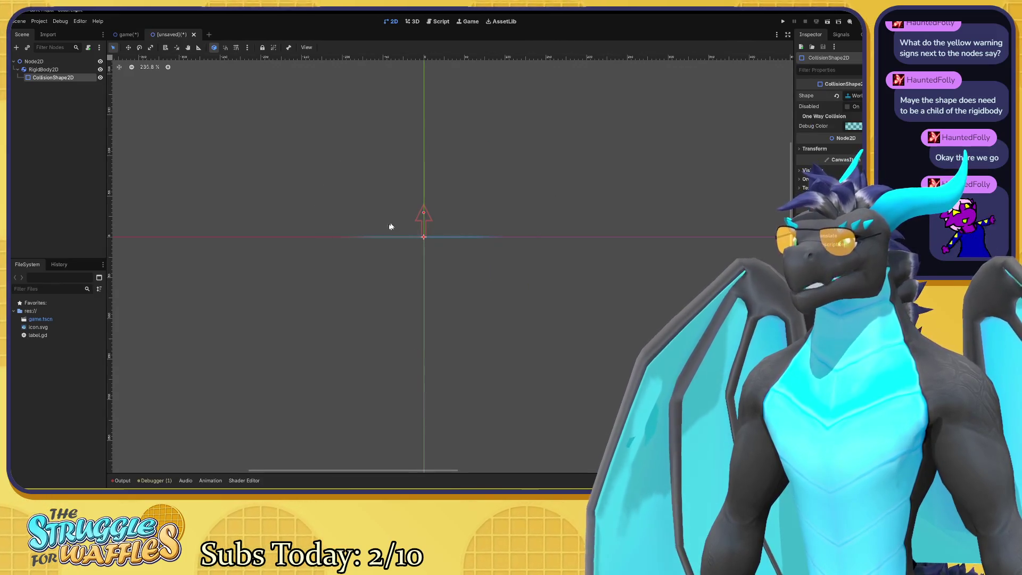
{"action": "scroll", "coordinate": [391, 227], "scroll_direction": "up", "scroll_amount": 4}
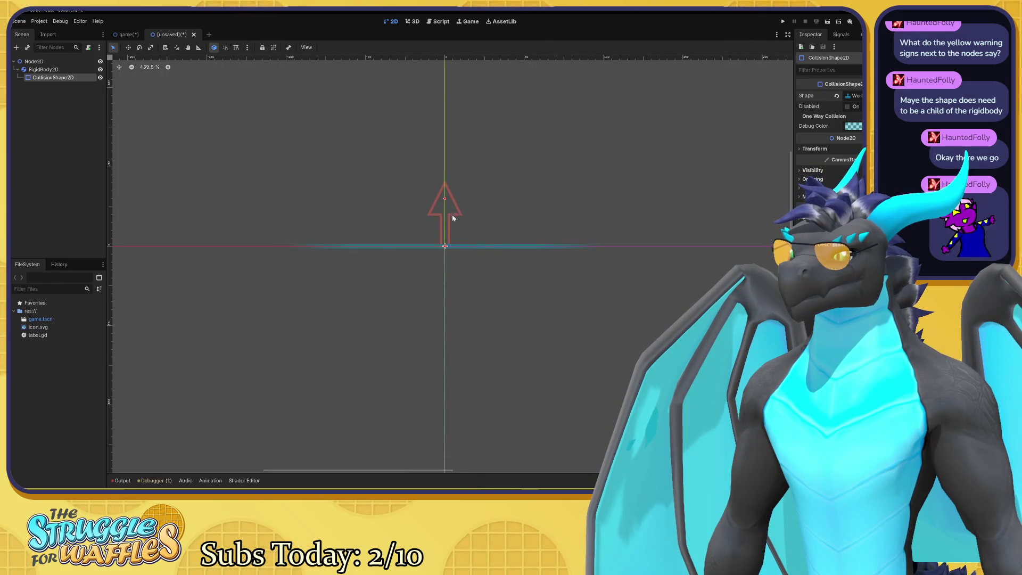
{"action": "mouse_move", "coordinate": [445, 199]}
{"action": "left_mouse_down"}
{"action": "mouse_move", "coordinate": [400, 204]}
{"action": "mouse_move", "coordinate": [577, 304]}
{"action": "mouse_move", "coordinate": [433, 158]}
{"action": "mouse_move", "coordinate": [411, 163]}
{"action": "left_mouse_up"}
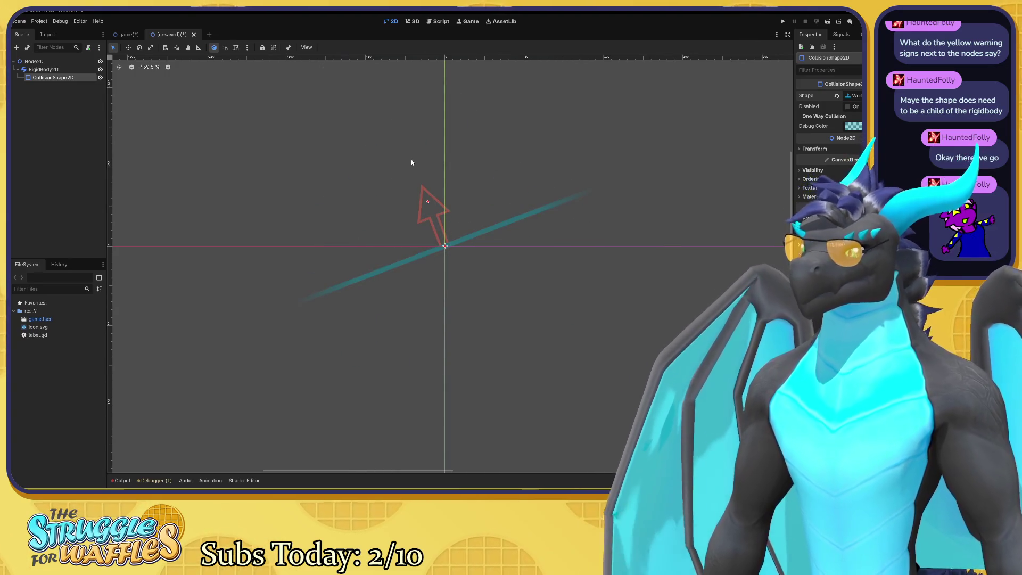
{"action": "key", "text": "ctrl+z"}
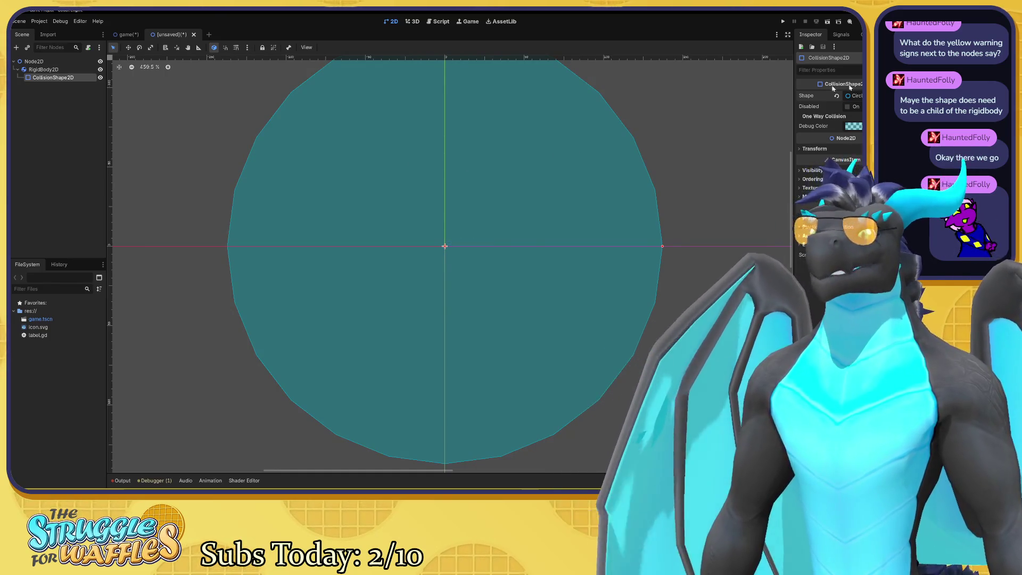
{"action": "left_click", "coordinate": [856, 95]}
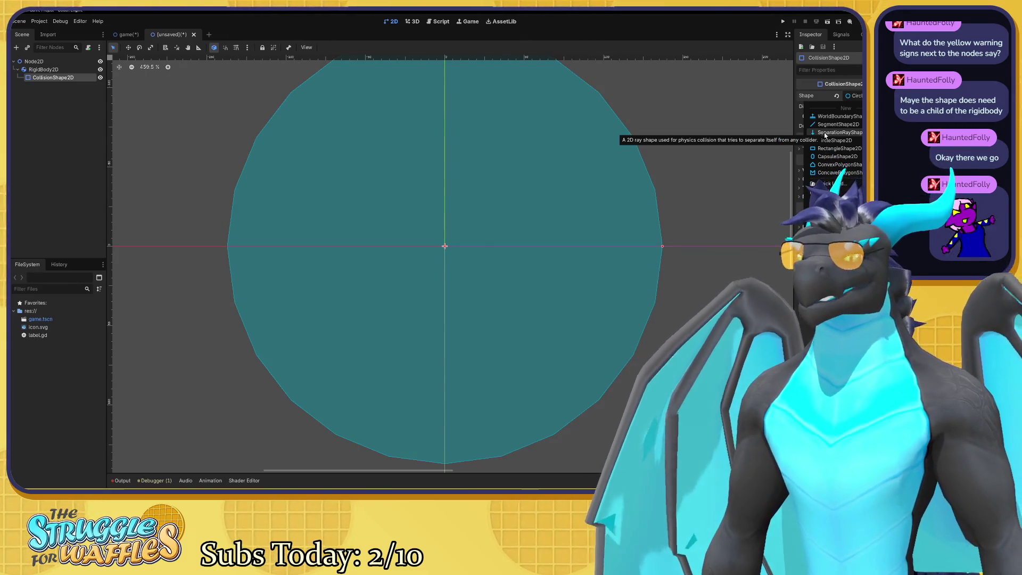
{"action": "left_click", "coordinate": [832, 142]}
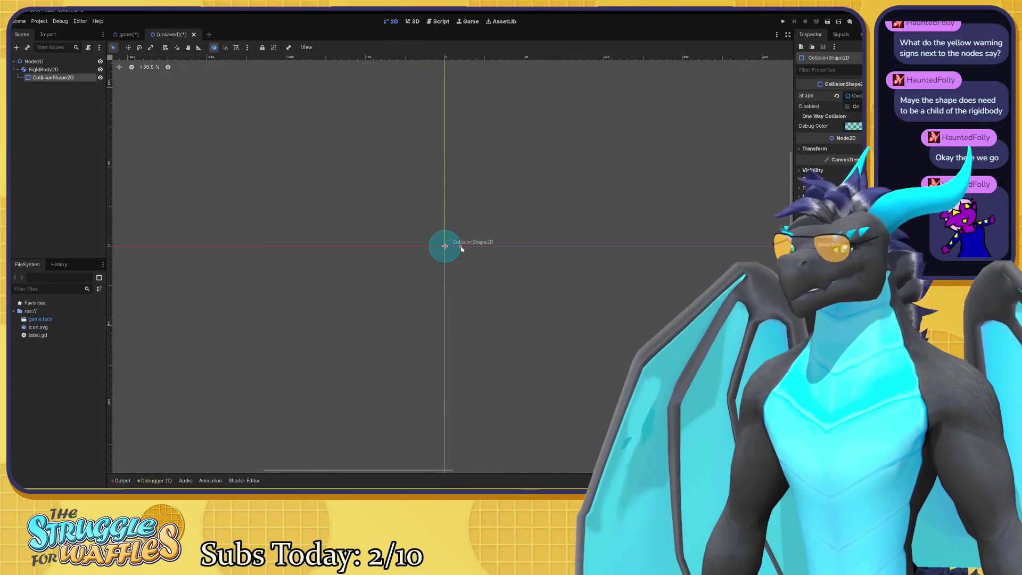
Enlarge the collision circle and raise it 42 px above the origin.
{"action": "left_click_drag", "start_coordinate": [460, 246], "coordinate": [509, 245]}
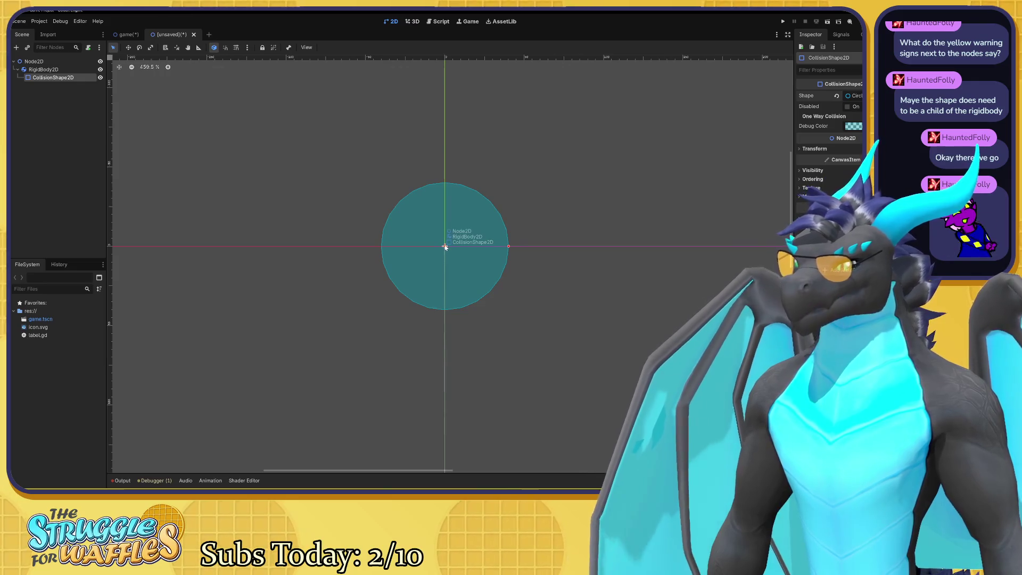
{"action": "left_click_drag", "start_coordinate": [445, 246], "coordinate": [446, 179]}
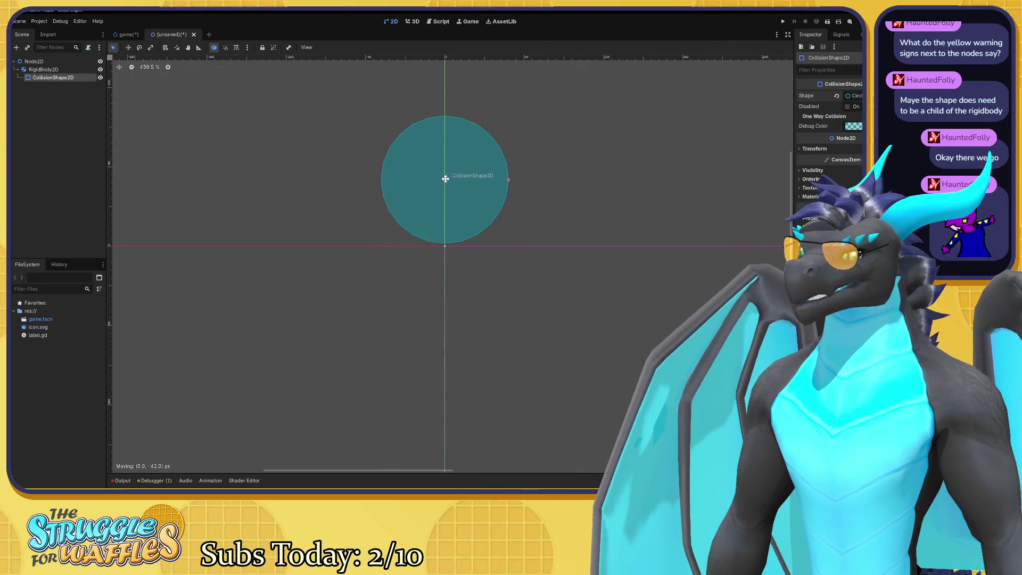
{"action": "scroll", "coordinate": [638, 221], "scroll_direction": "right", "scroll_amount": 2}
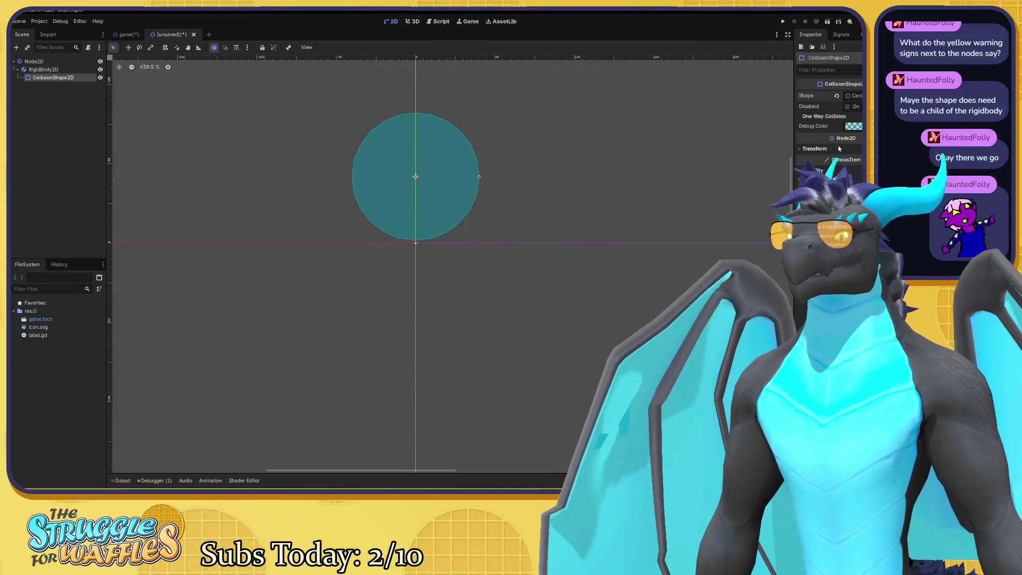
Select the RigidBody2D, collapse its Constant Forces section, and run the project with F5.
{"action": "left_click", "coordinate": [44, 69]}
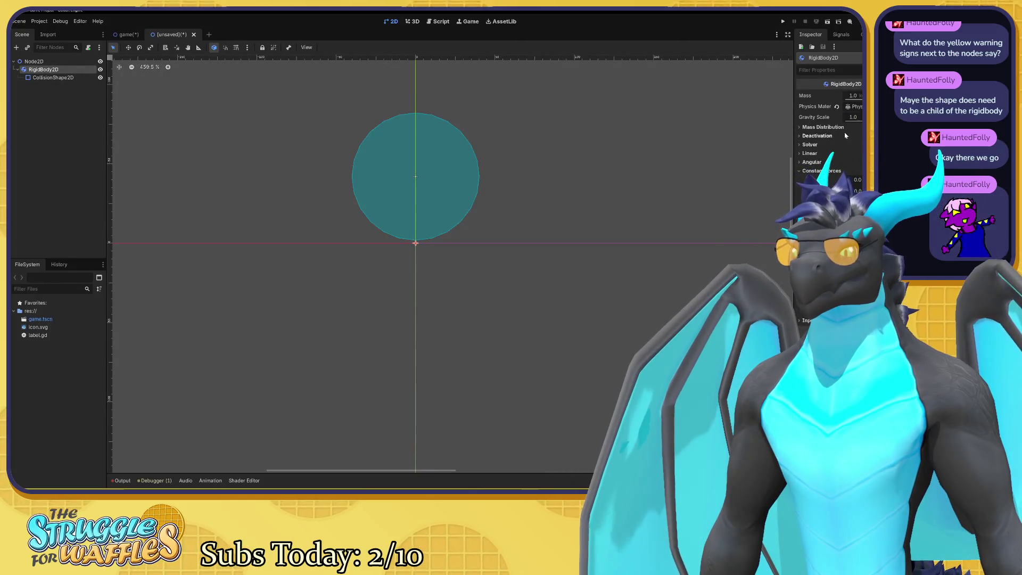
{"action": "left_click", "coordinate": [802, 172]}
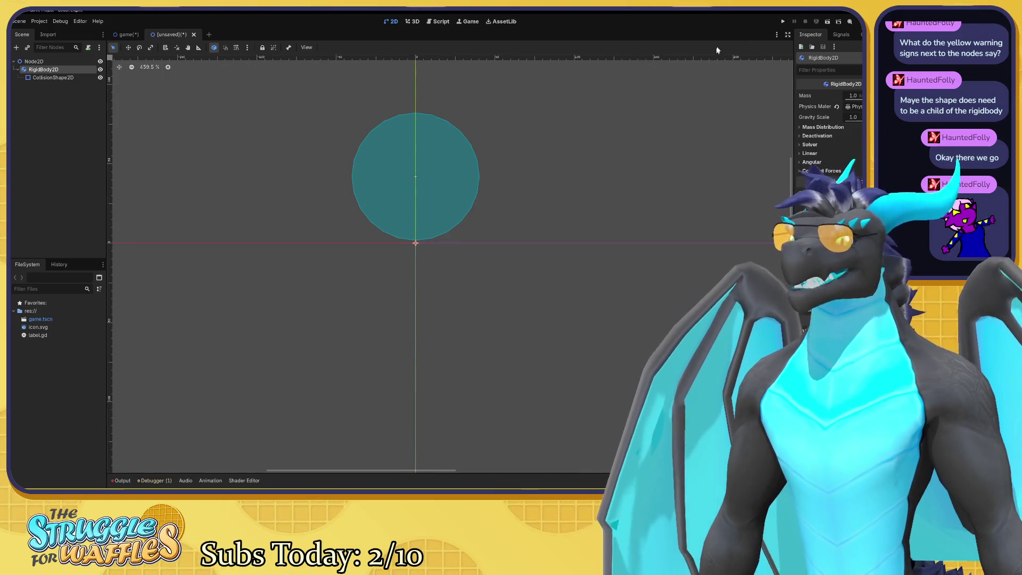
{"action": "key", "text": "F5"}
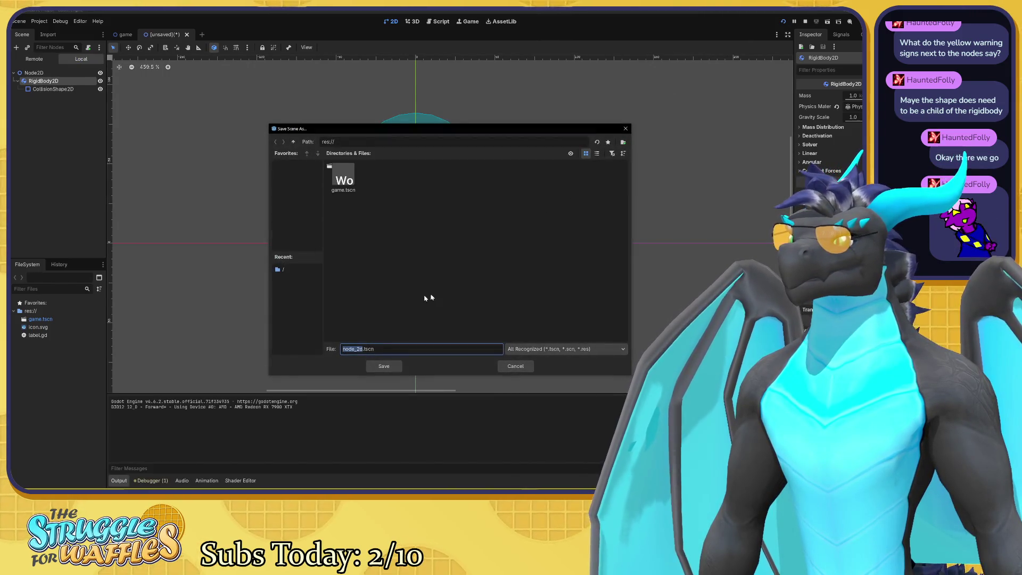
Attempt to save over game.tscn and decline the overwrite prompt.
{"action": "left_click", "coordinate": [343, 180]}
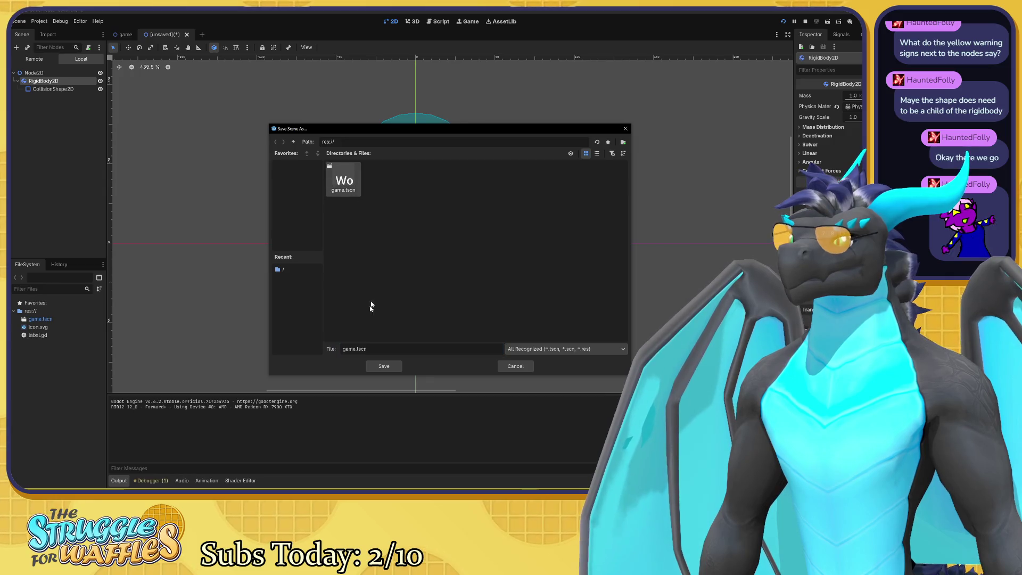
{"action": "left_click", "coordinate": [384, 369]}
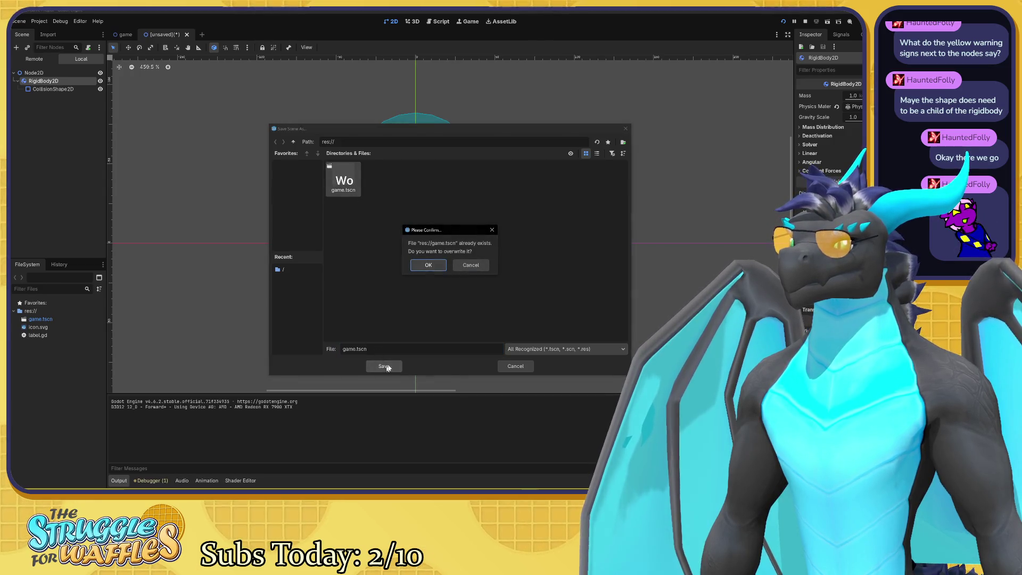
{"action": "left_click", "coordinate": [460, 265]}
{"action": "left_click", "coordinate": [349, 322]}
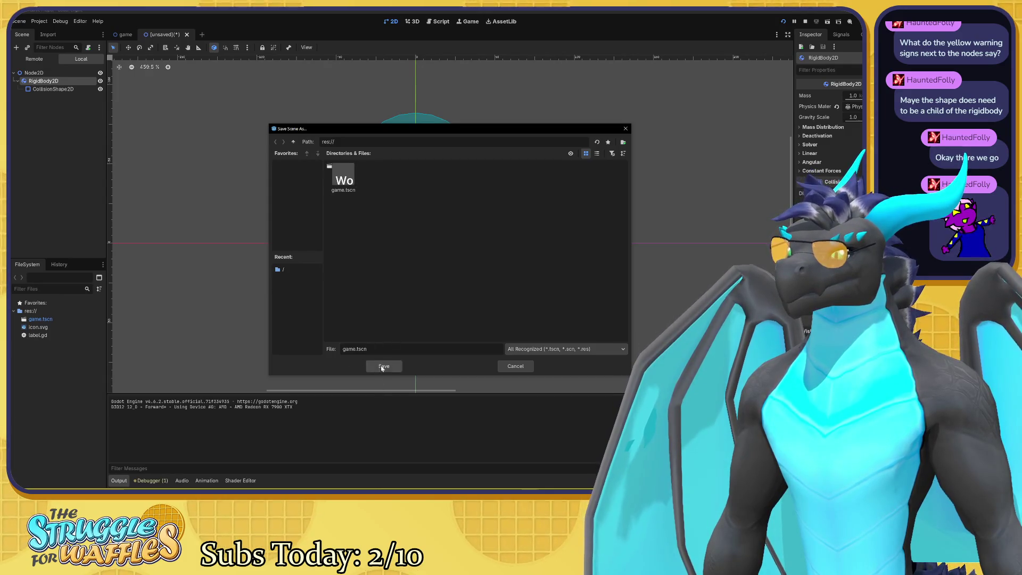
{"action": "left_click", "coordinate": [381, 367]}
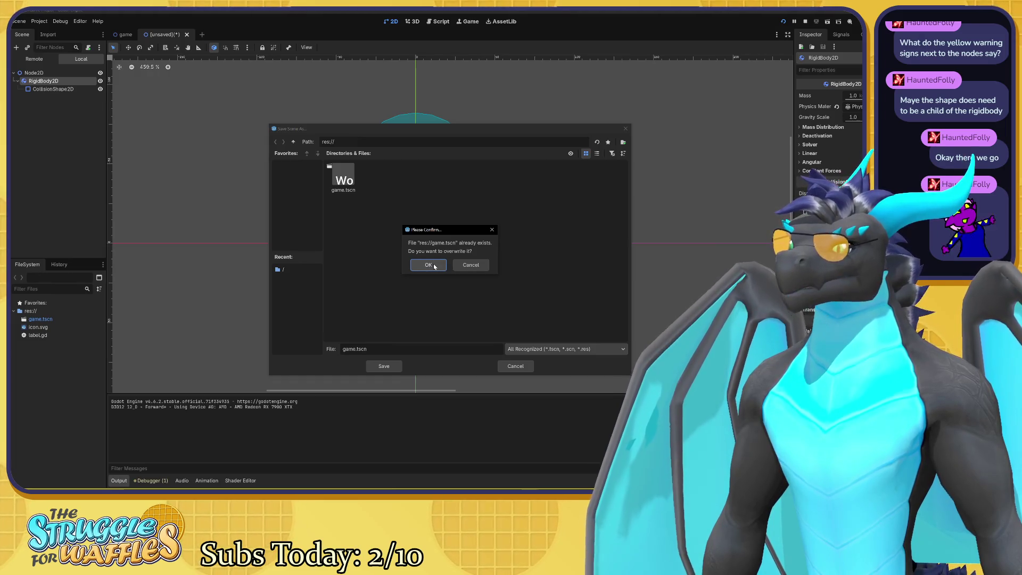
{"action": "left_click", "coordinate": [470, 264]}
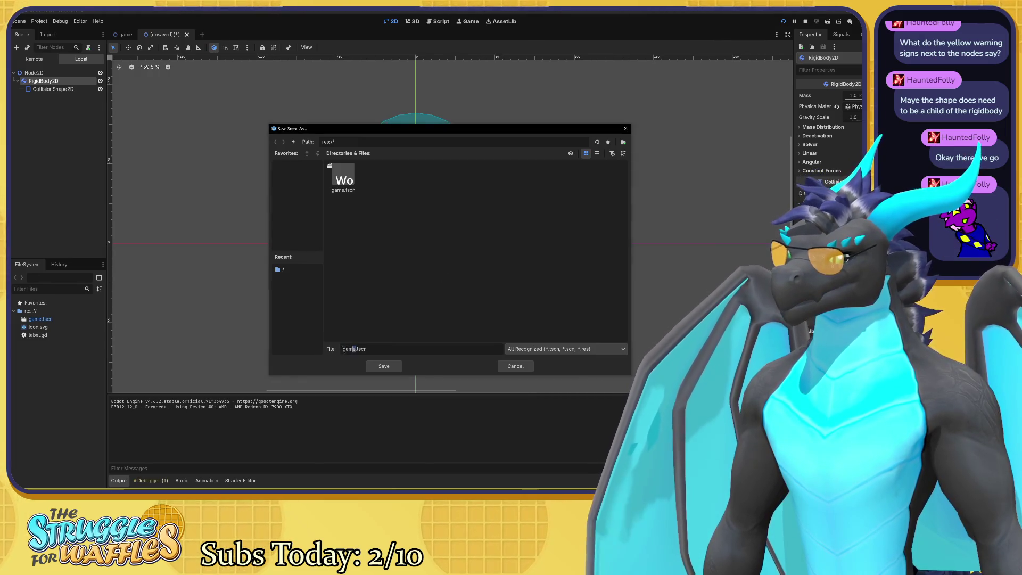
Save the scene as PHYSICS.tscn and run the project with F5.
{"action": "left_click_drag", "start_coordinate": [343, 349], "coordinate": [332, 350]}
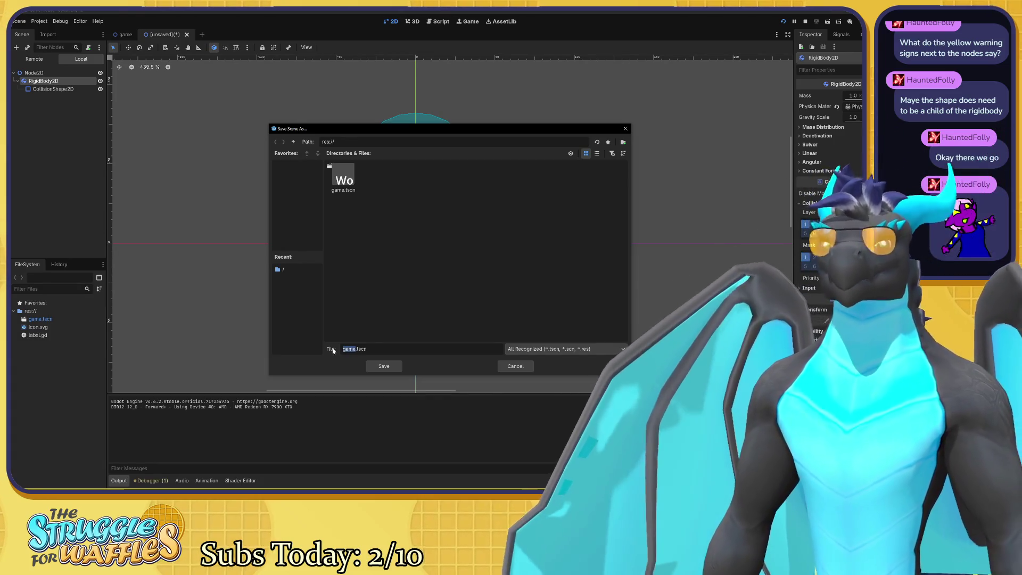
{"action": "type", "text": "PHYSICS"}
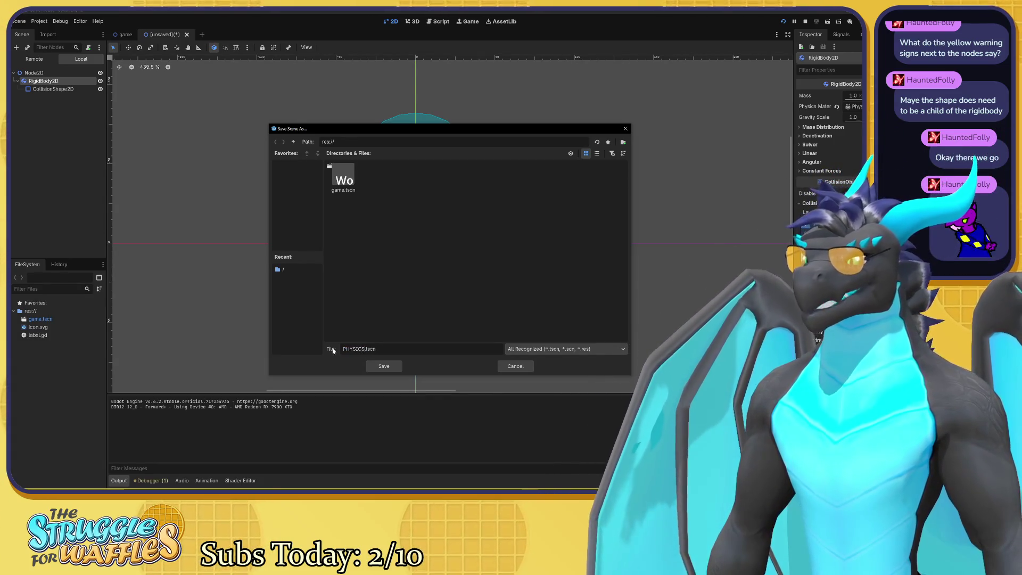
{"action": "left_click", "coordinate": [383, 366]}
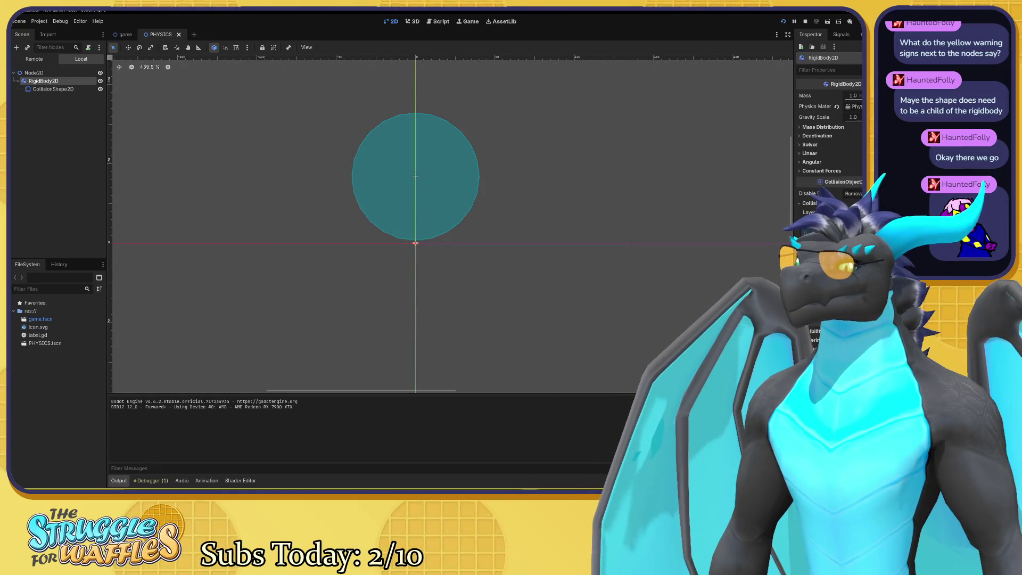
{"action": "key", "text": "F5"}
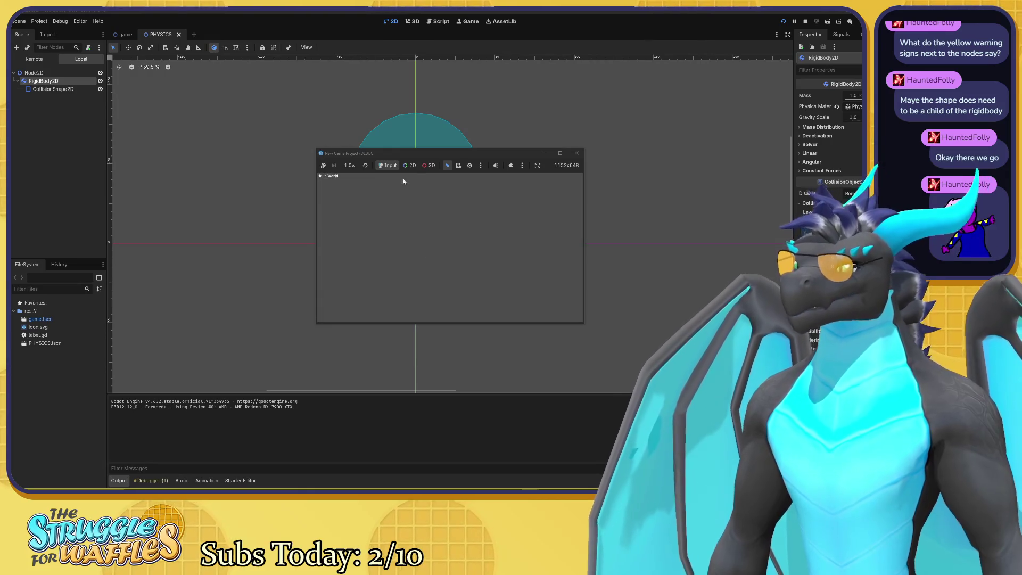
Stop the running game window and deselect the RigidBody2D.
{"action": "left_click_drag", "start_coordinate": [414, 155], "coordinate": [495, 170]}
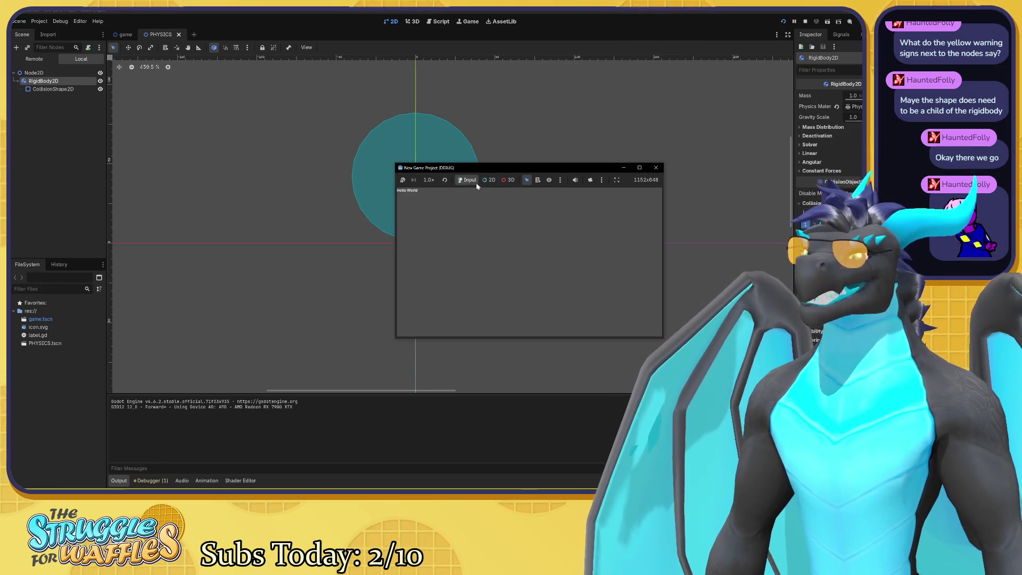
{"action": "left_click", "coordinate": [807, 20]}
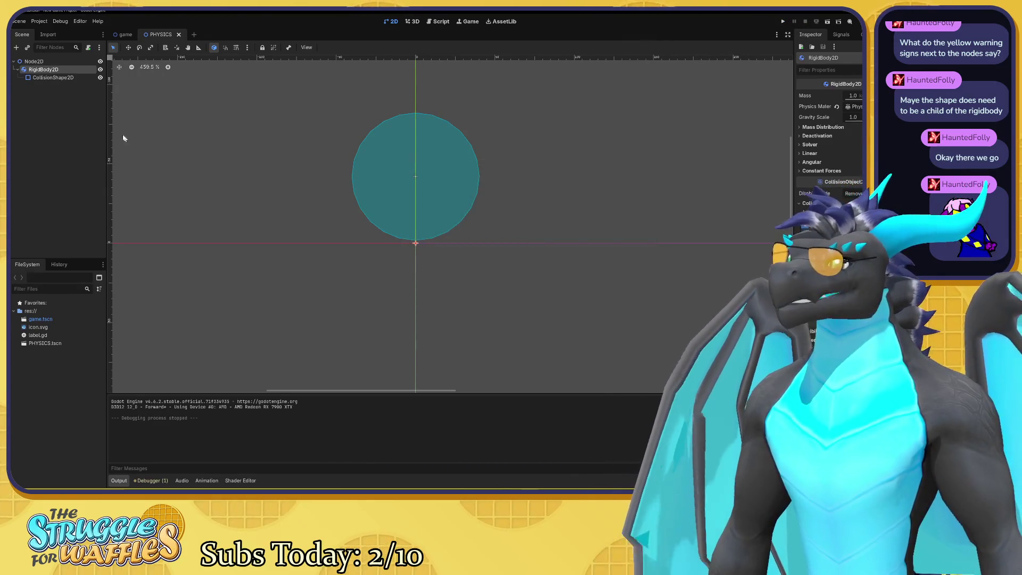
{"action": "left_click", "coordinate": [53, 91]}
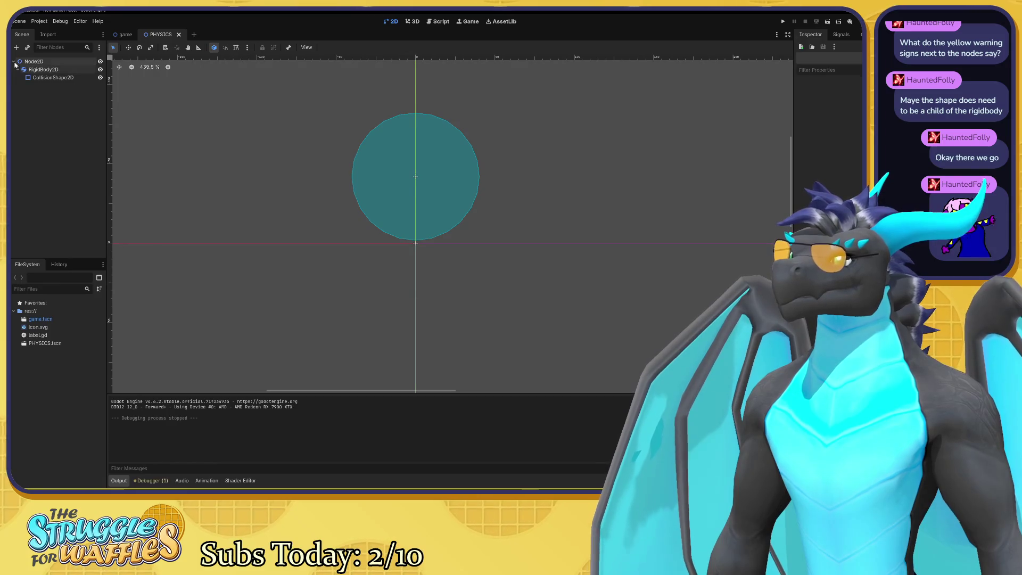
Add a CollisionShape2D child to the root Node2D, found by searching 'coll'.
{"action": "left_click", "coordinate": [14, 61]}
{"action": "left_click", "coordinate": [14, 61]}
{"action": "left_click", "coordinate": [34, 61]}
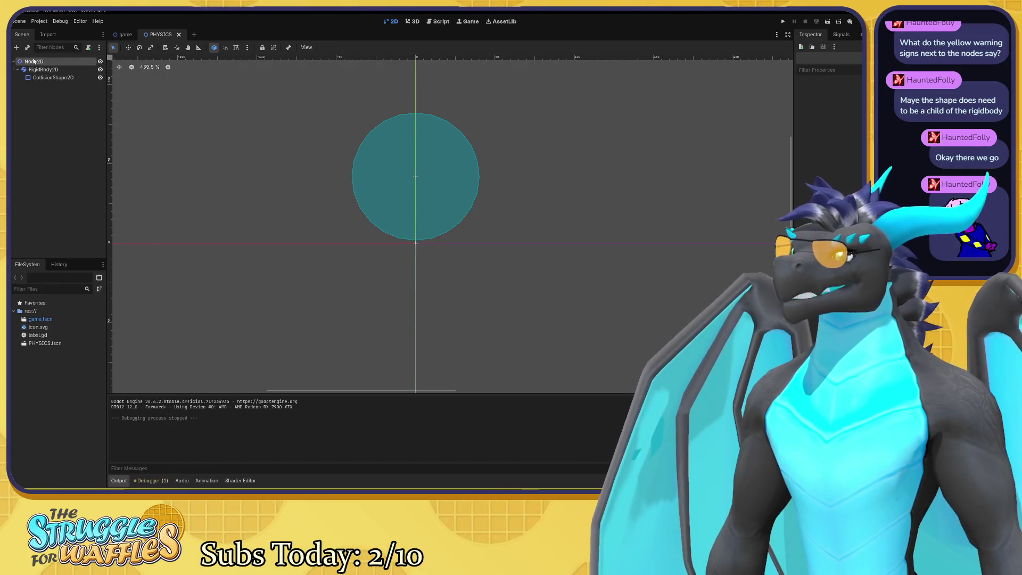
{"action": "left_click", "coordinate": [16, 47]}
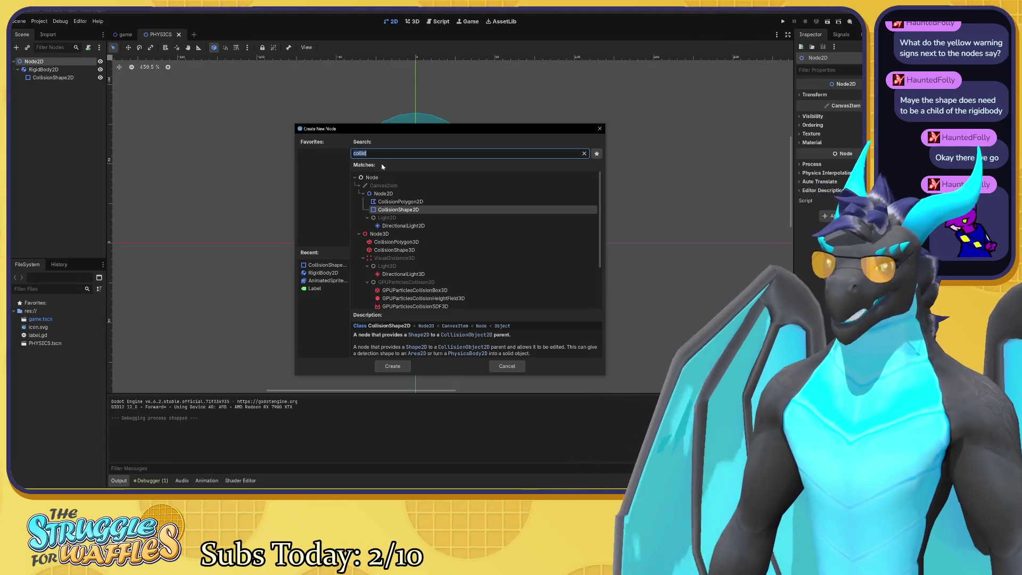
{"action": "type", "text": "rig"}
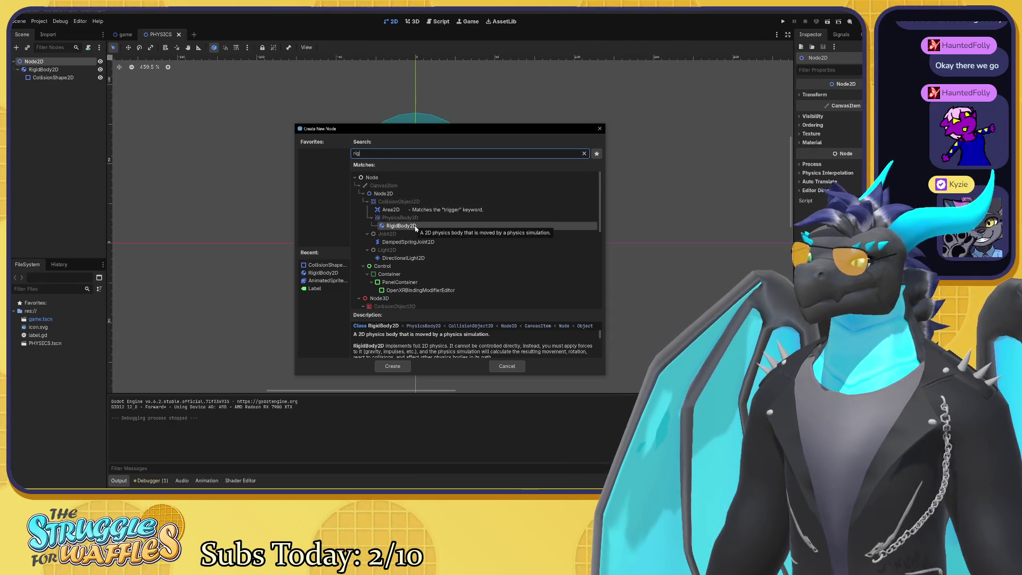
{"action": "double_click", "coordinate": [352, 155]}
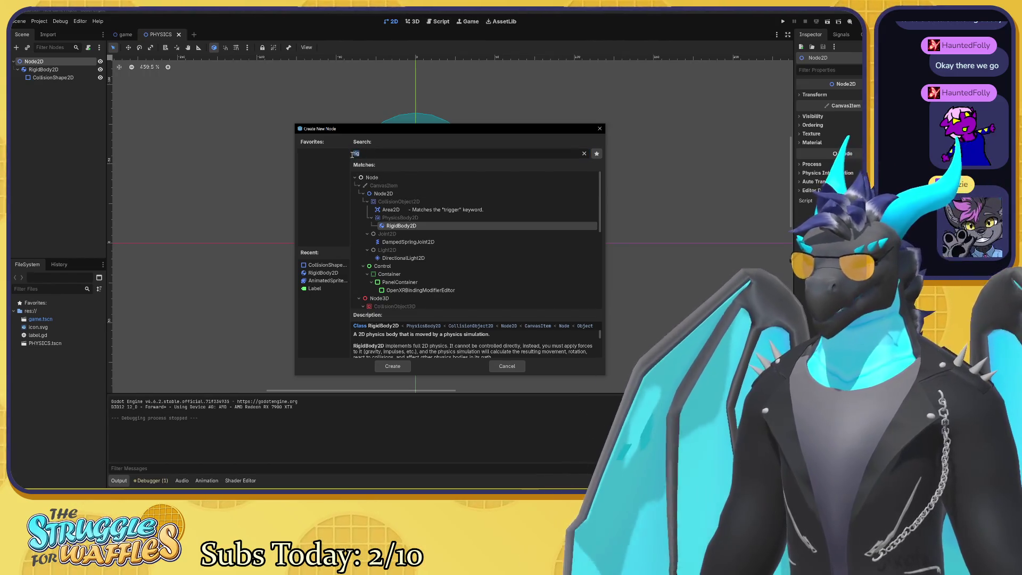
{"action": "type", "text": "coll"}
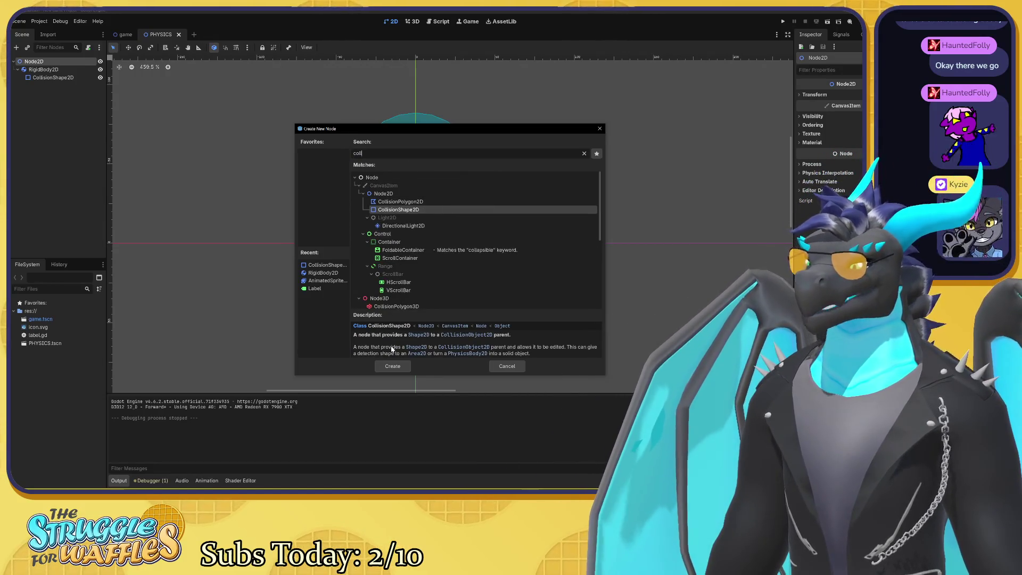
{"action": "left_click", "coordinate": [392, 365]}
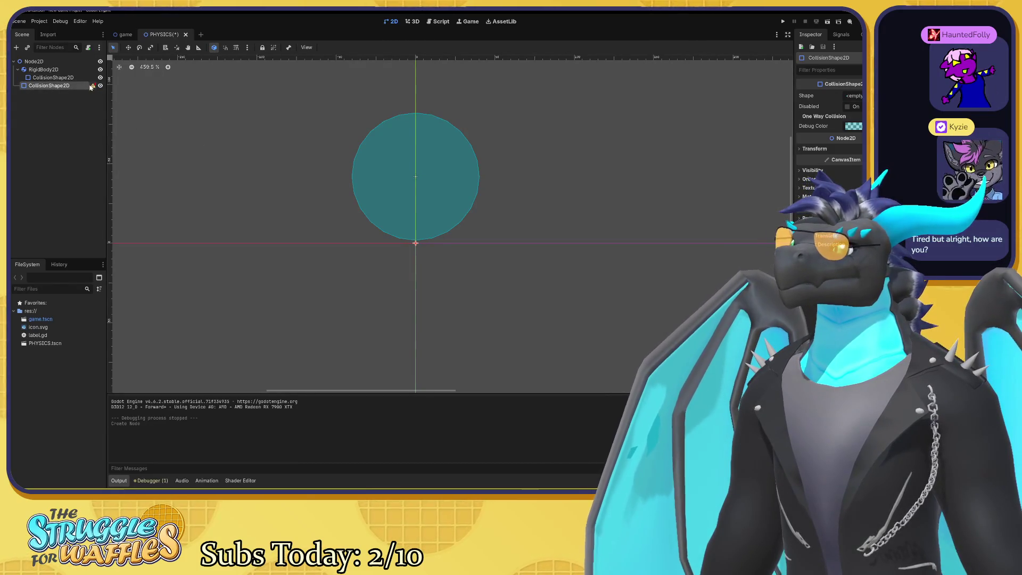
Assign a New WorldBoundaryShape2D to the CollisionShape2D and review its configuration warning.
{"action": "mouse_move", "coordinate": [93, 87]}
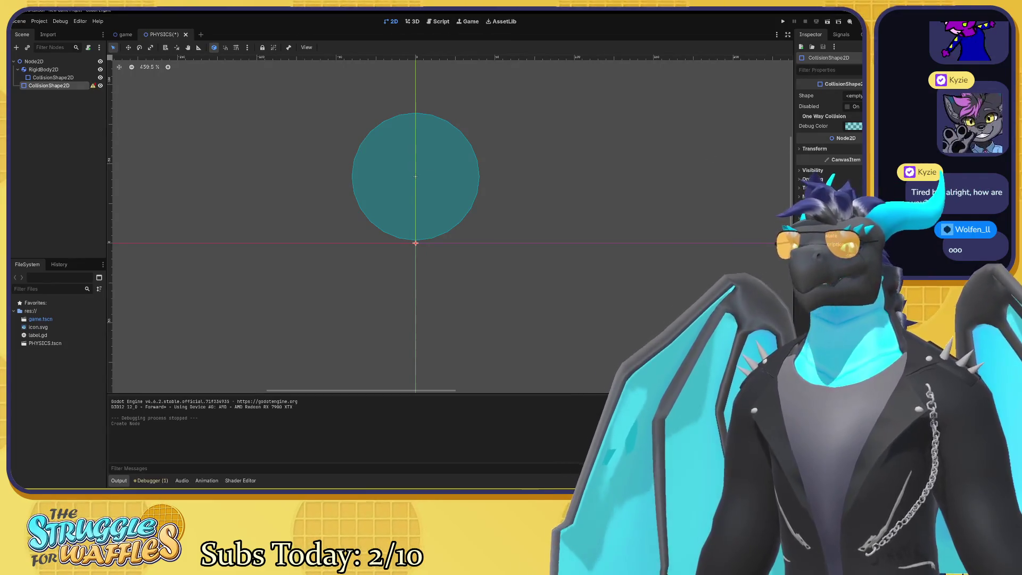
{"action": "left_click", "coordinate": [853, 95]}
{"action": "left_click", "coordinate": [849, 119]}
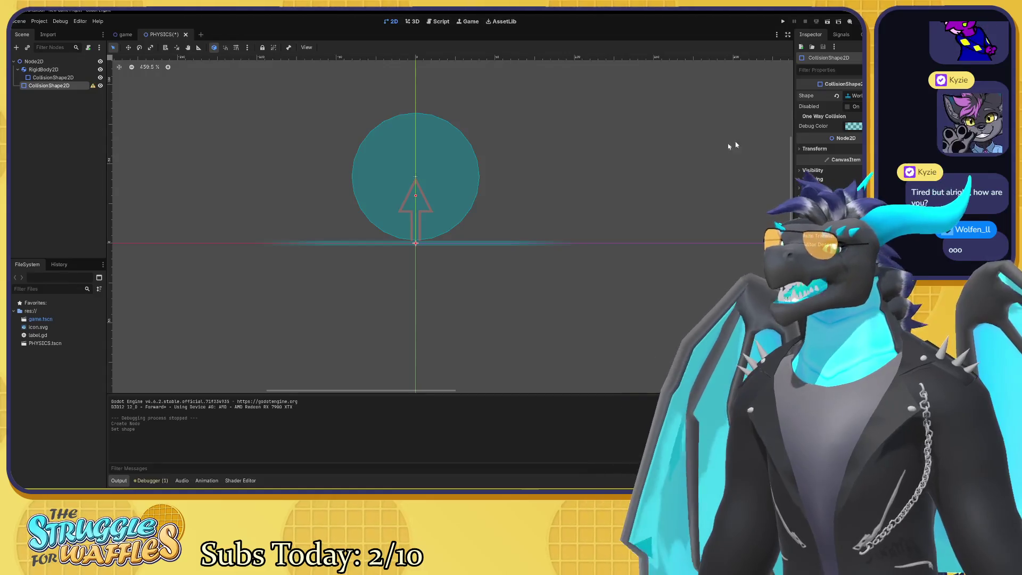
{"action": "left_click", "coordinate": [92, 86]}
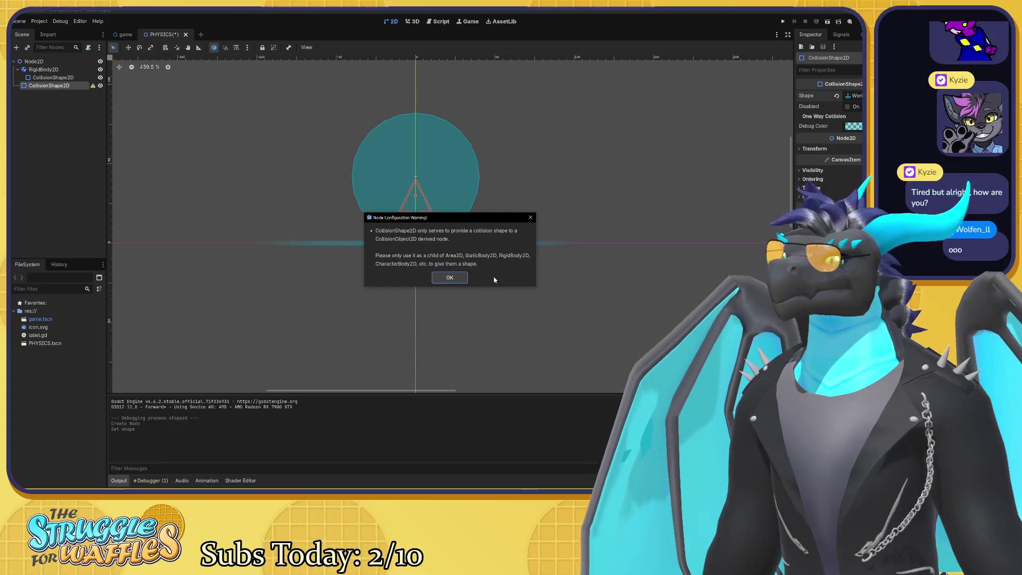
{"action": "left_click", "coordinate": [530, 218]}
{"action": "left_click", "coordinate": [21, 61]}
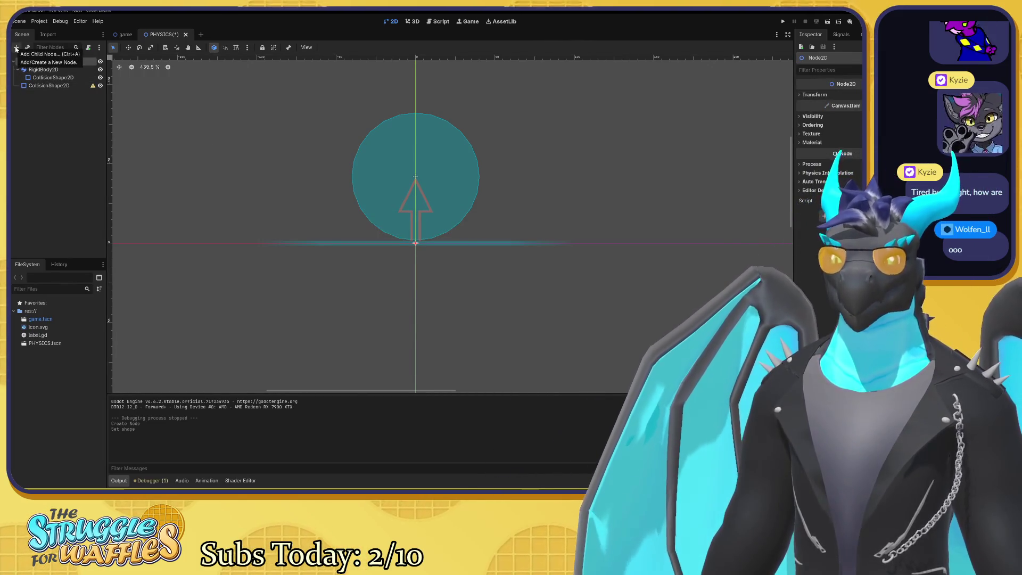
{"action": "left_click", "coordinate": [16, 48]}
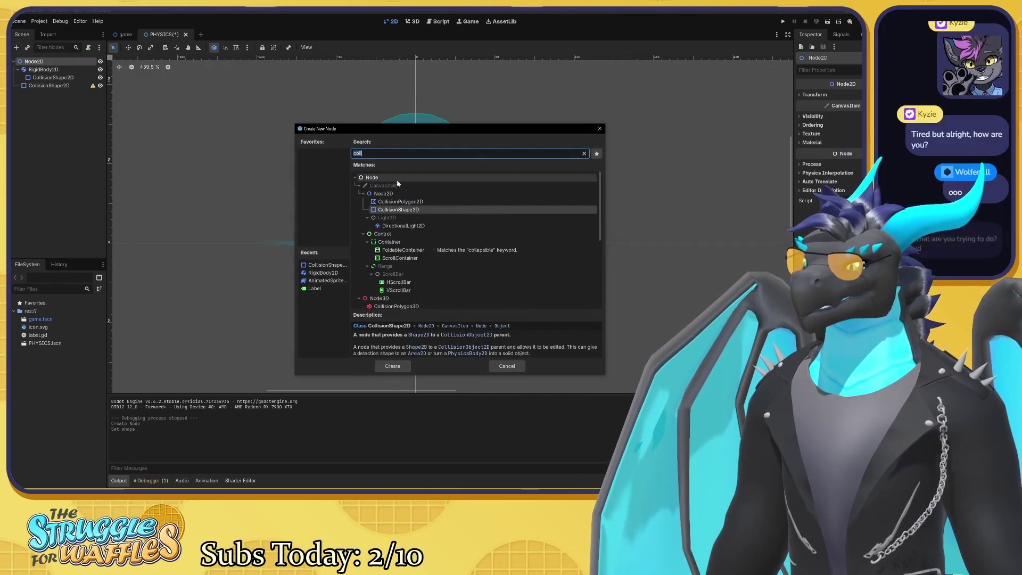
Search 'area' for an Area2D, cancel, and recheck the collision shape's warning.
{"action": "type", "text": "area"}
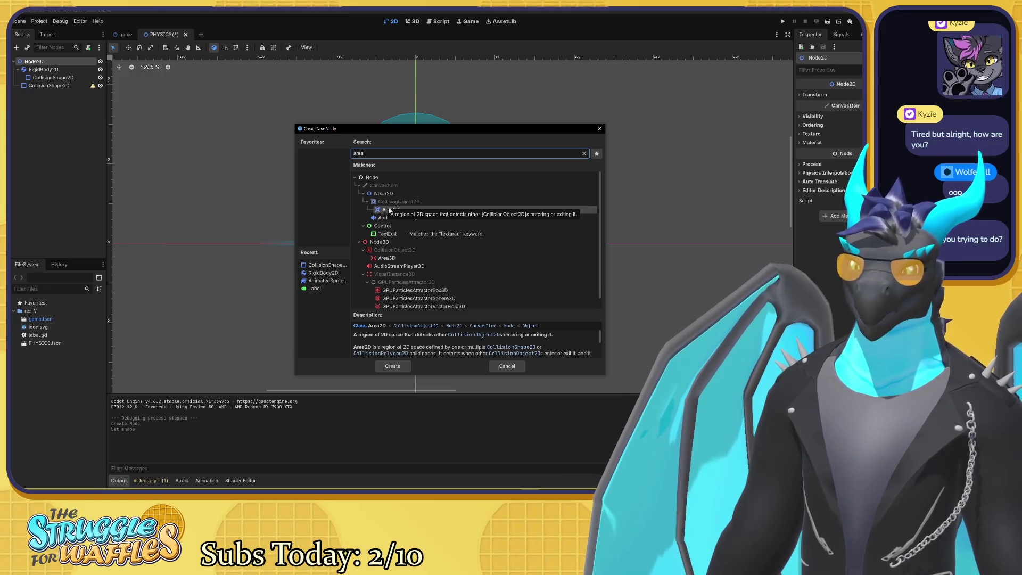
{"action": "scroll", "coordinate": [389, 210], "scroll_direction": "down", "scroll_amount": 1}
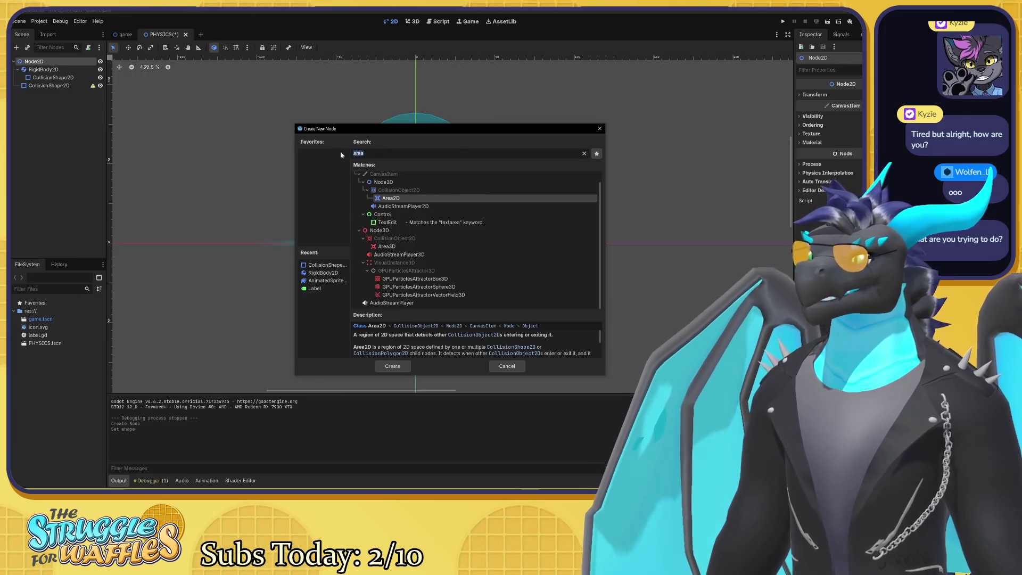
{"action": "left_click", "coordinate": [93, 86]}
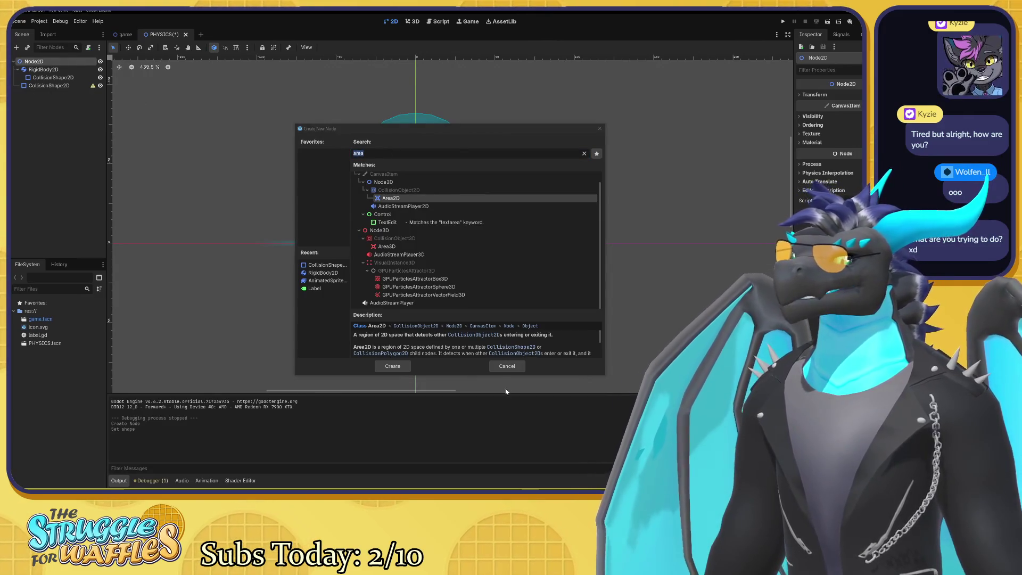
{"action": "left_click", "coordinate": [506, 366]}
{"action": "left_click", "coordinate": [93, 86]}
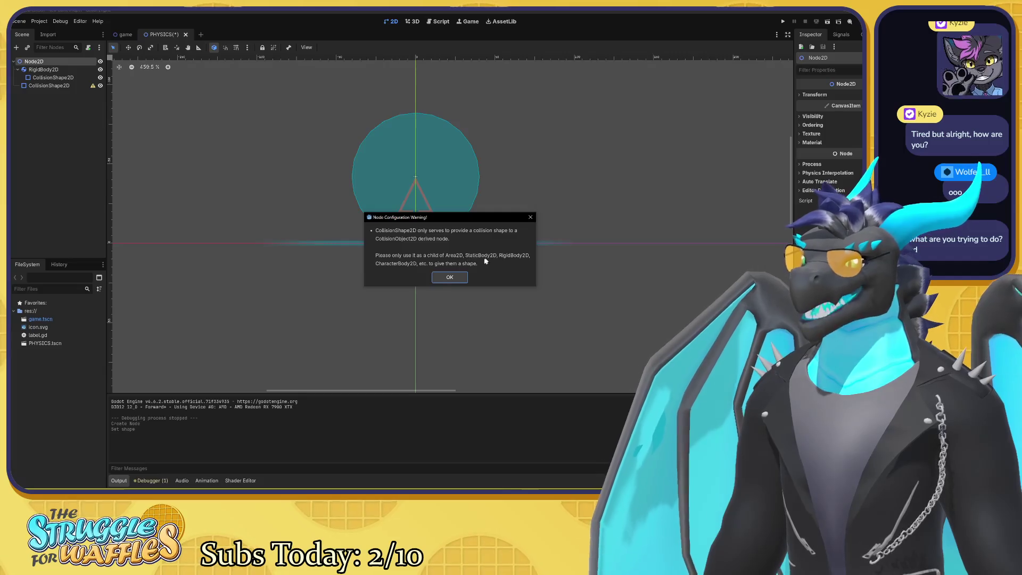
{"action": "left_click", "coordinate": [455, 278]}
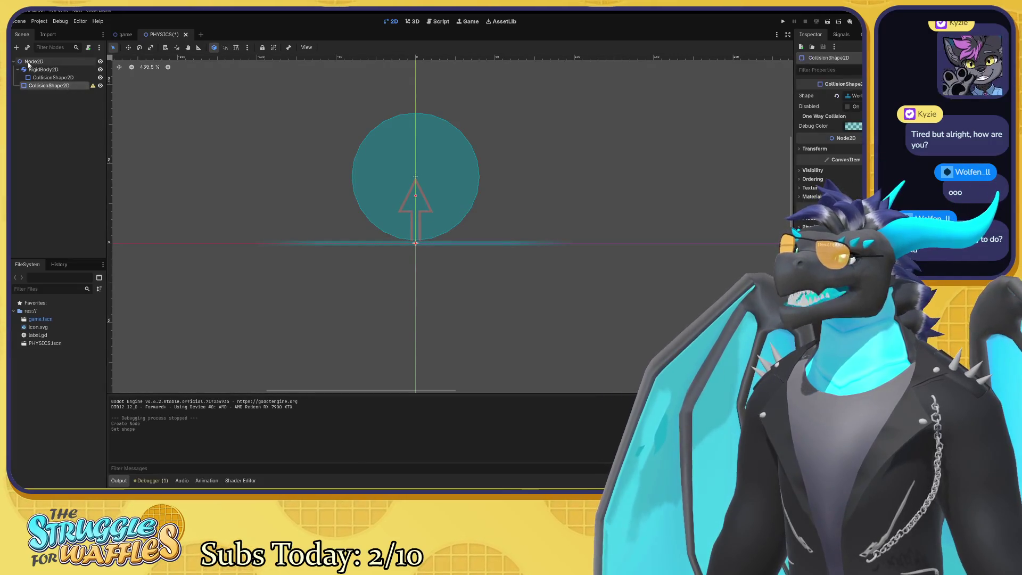
Add a StaticBody2D under Node2D by searching 'stati'.
{"action": "left_click", "coordinate": [16, 47]}
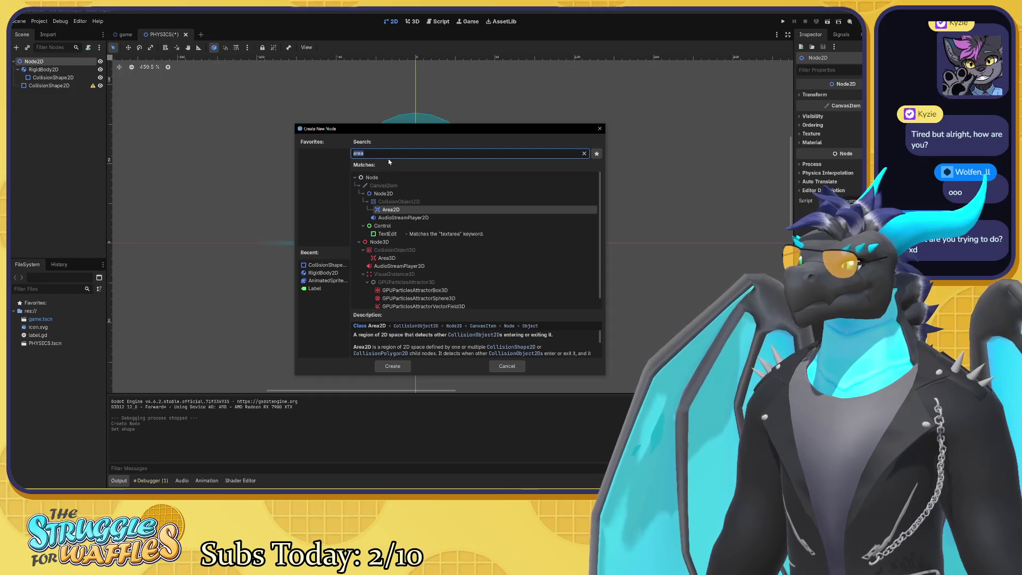
{"action": "type", "text": "stati"}
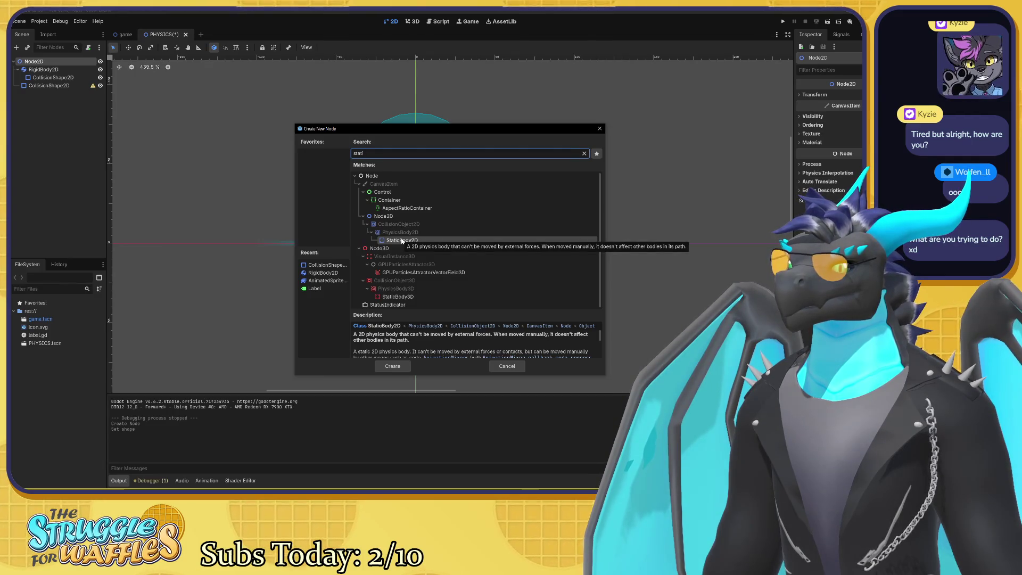
{"action": "left_click", "coordinate": [392, 366]}
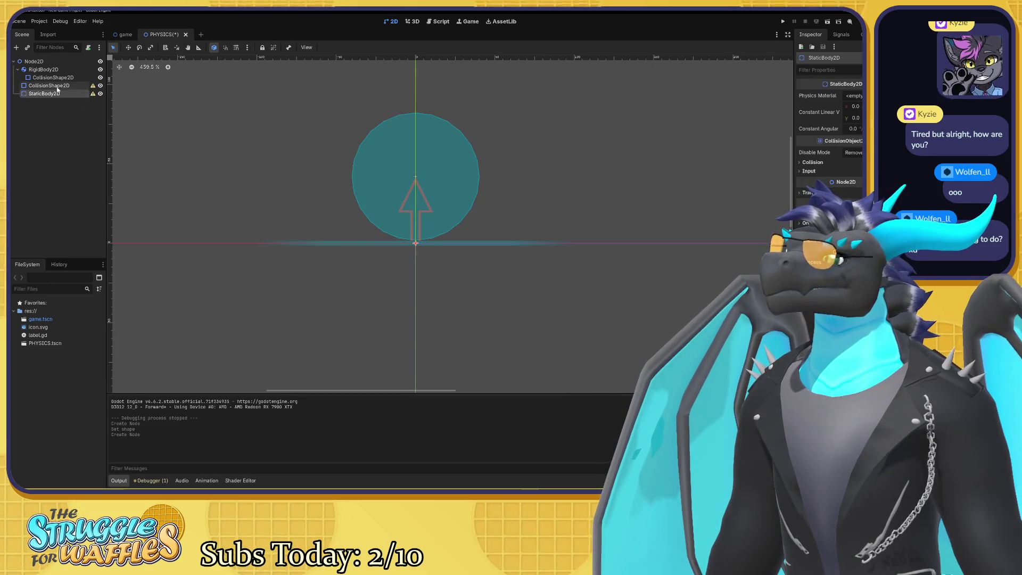
Nest the world-boundary CollisionShape2D under StaticBody2D and inspect both collision shapes.
{"action": "left_click_drag", "start_coordinate": [53, 86], "coordinate": [60, 95]}
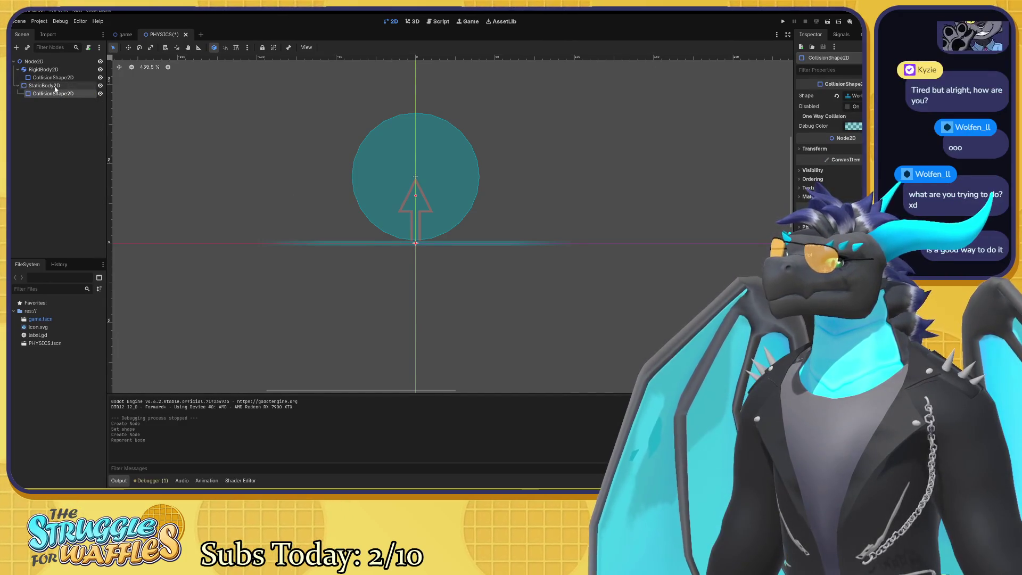
{"action": "left_click", "coordinate": [55, 87]}
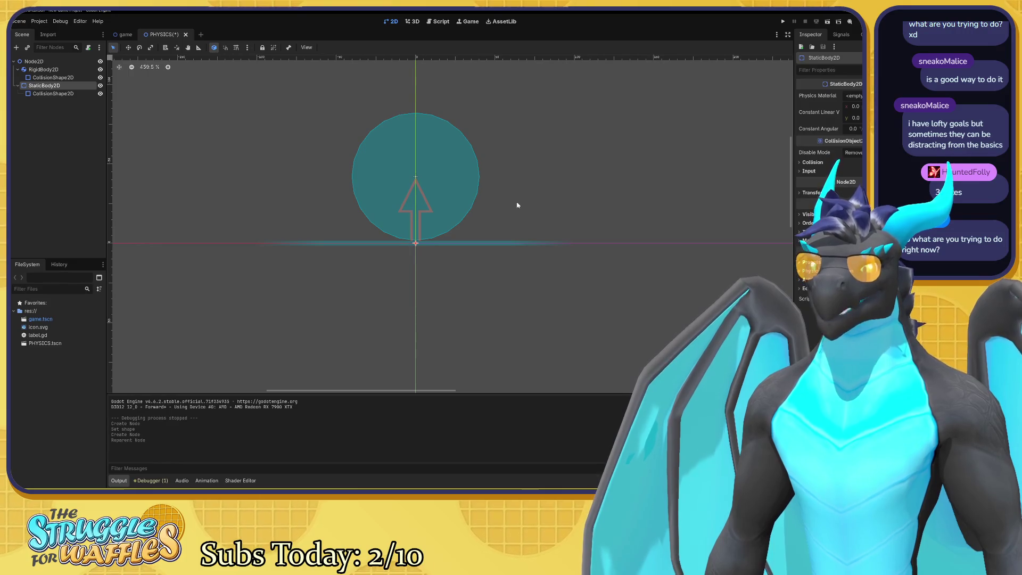
{"action": "left_click_drag", "start_coordinate": [479, 194], "coordinate": [462, 248]}
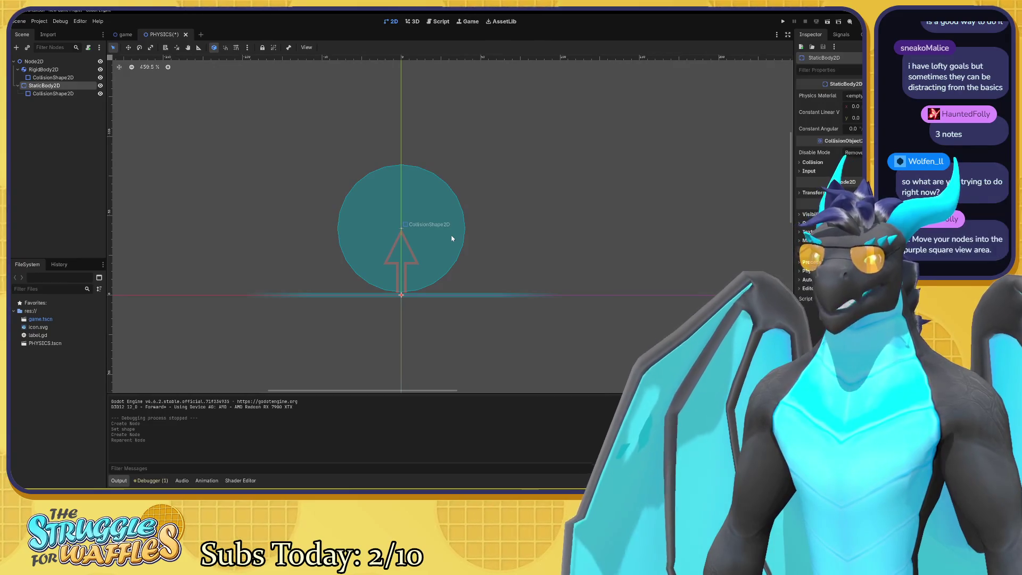
{"action": "left_click", "coordinate": [421, 236]}
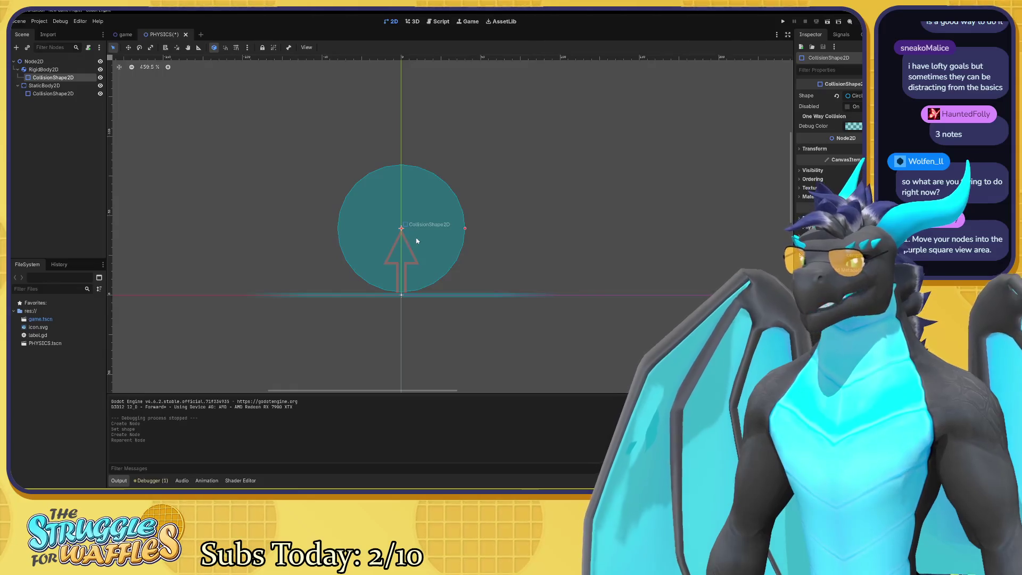
{"action": "left_click", "coordinate": [417, 297]}
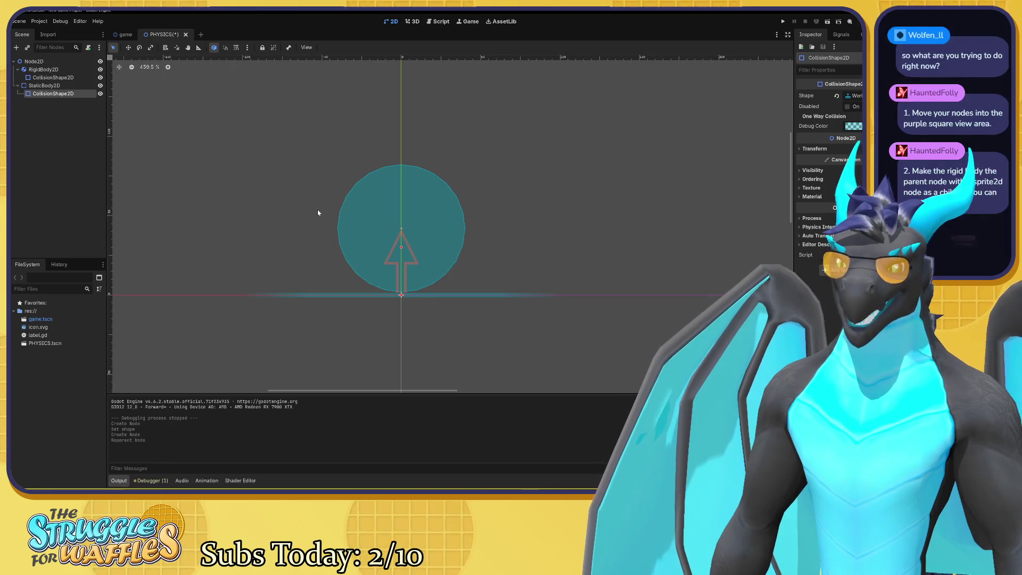
{"action": "scroll", "coordinate": [361, 226], "scroll_direction": "down", "scroll_amount": 8}
Zoom out to about 50% and pan until the shapes and game viewport rectangle show.
{"action": "scroll", "coordinate": [372, 232], "scroll_direction": "down", "scroll_amount": 2}
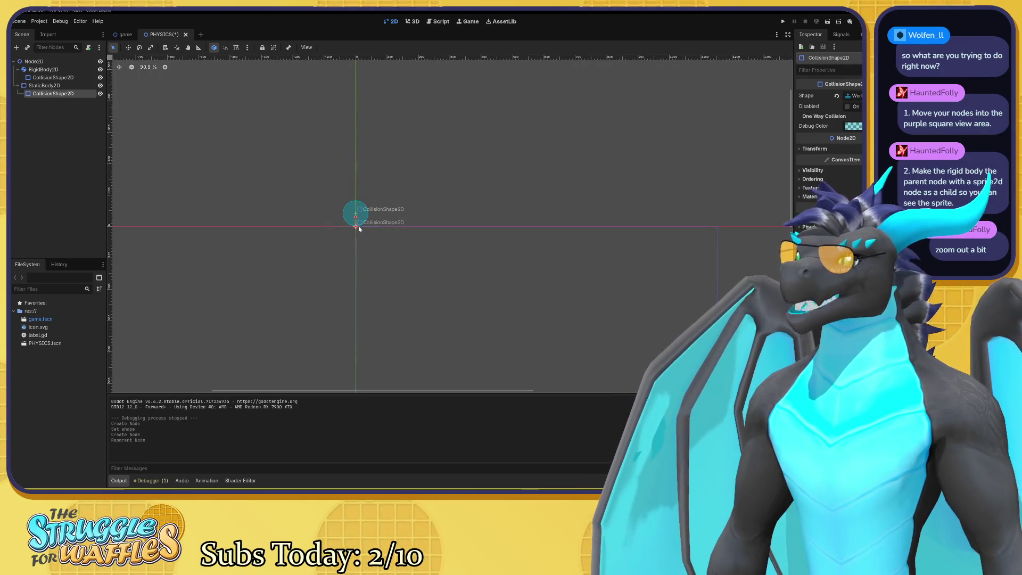
{"action": "left_click", "coordinate": [358, 228]}
{"action": "scroll", "coordinate": [358, 236], "scroll_direction": "up", "scroll_amount": 5}
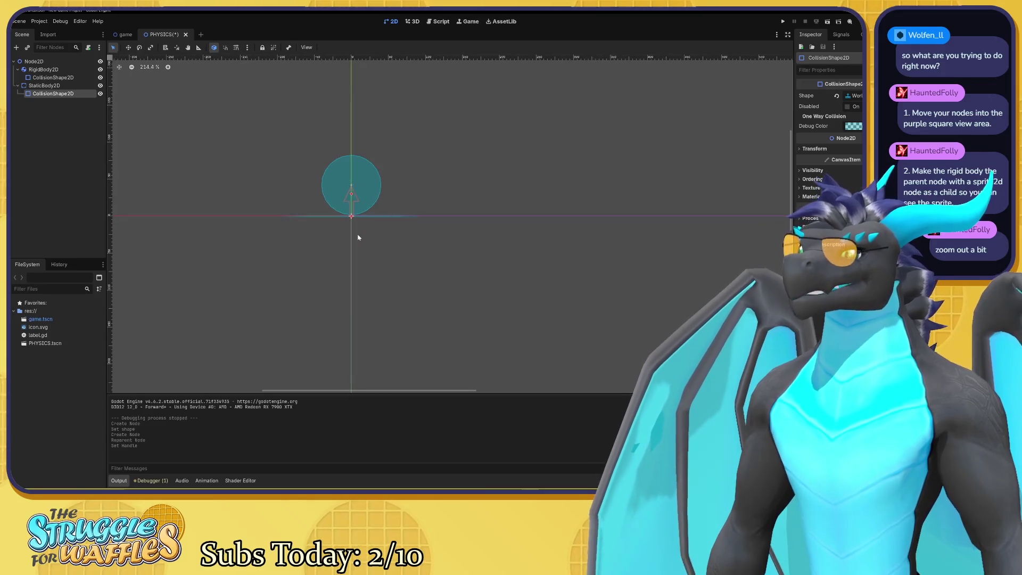
{"action": "scroll", "coordinate": [358, 226], "scroll_direction": "down", "scroll_amount": 5}
{"action": "left_click", "coordinate": [556, 241]}
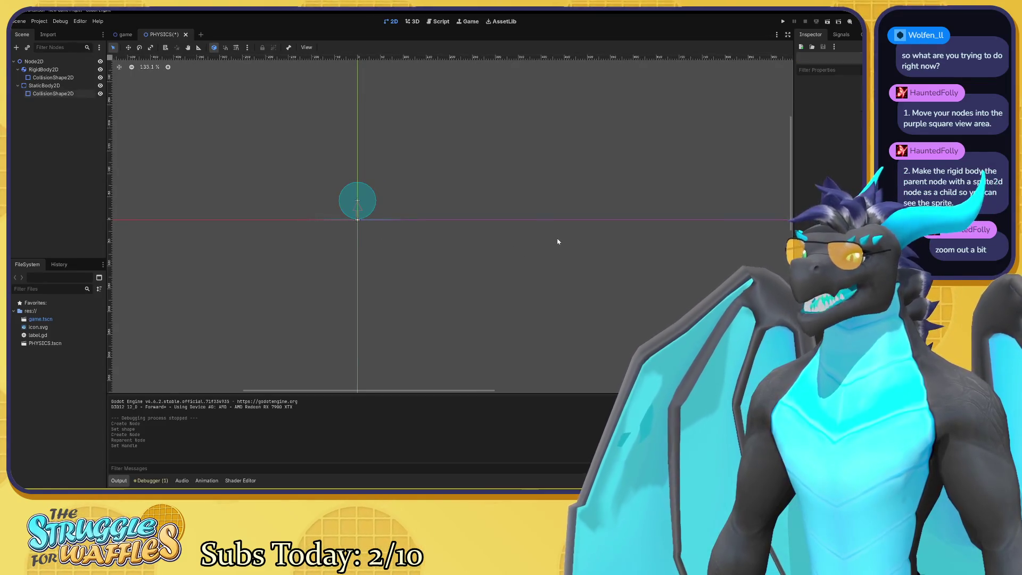
{"action": "scroll", "coordinate": [552, 240], "scroll_direction": "down", "scroll_amount": 3}
{"action": "mouse_move", "coordinate": [469, 226]}
{"action": "left_mouse_down"}
{"action": "mouse_move", "coordinate": [369, 158]}
{"action": "mouse_move", "coordinate": [343, 172]}
{"action": "left_mouse_up"}
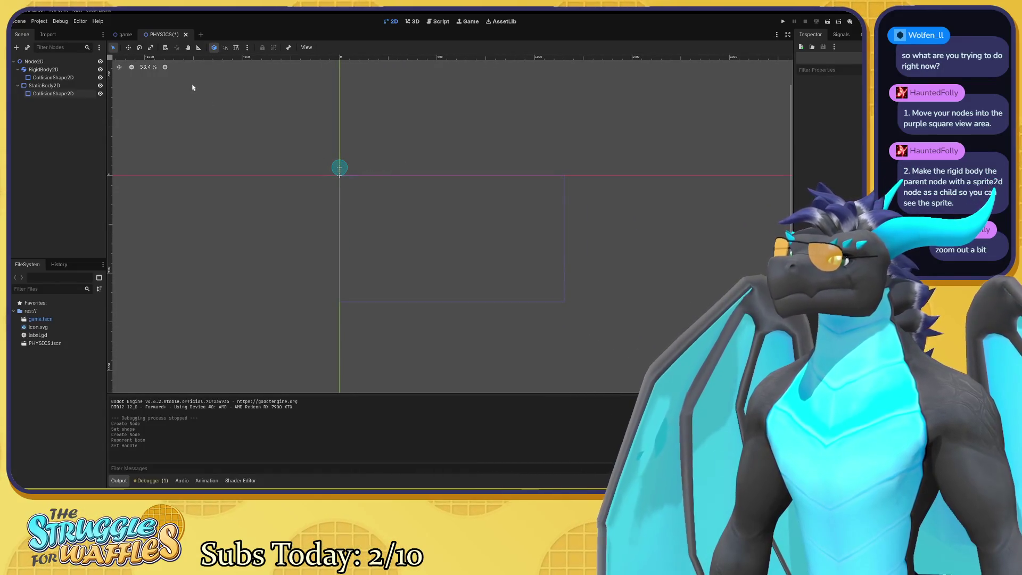
{"action": "left_click", "coordinate": [309, 48]}
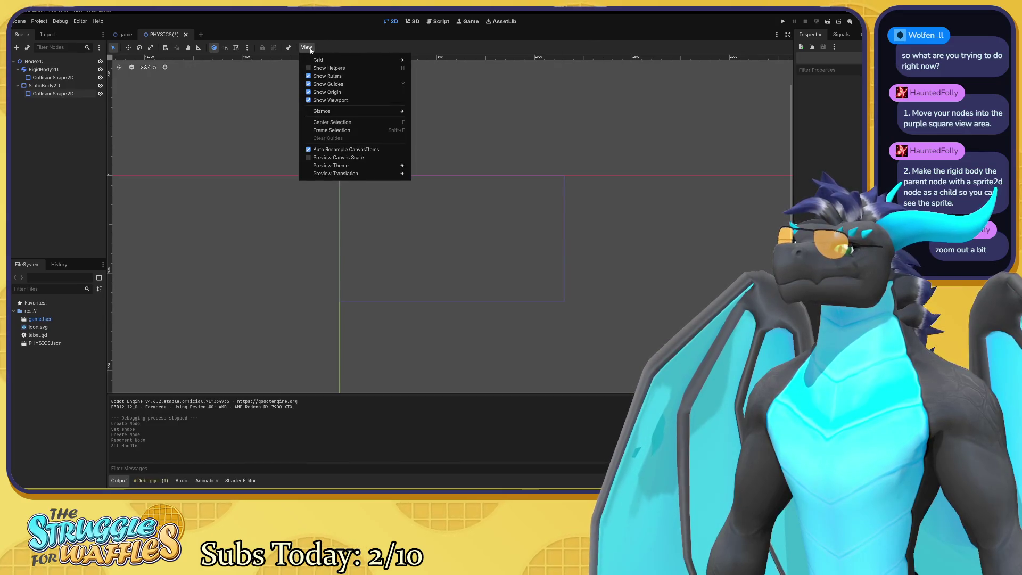
{"action": "left_click", "coordinate": [326, 51]}
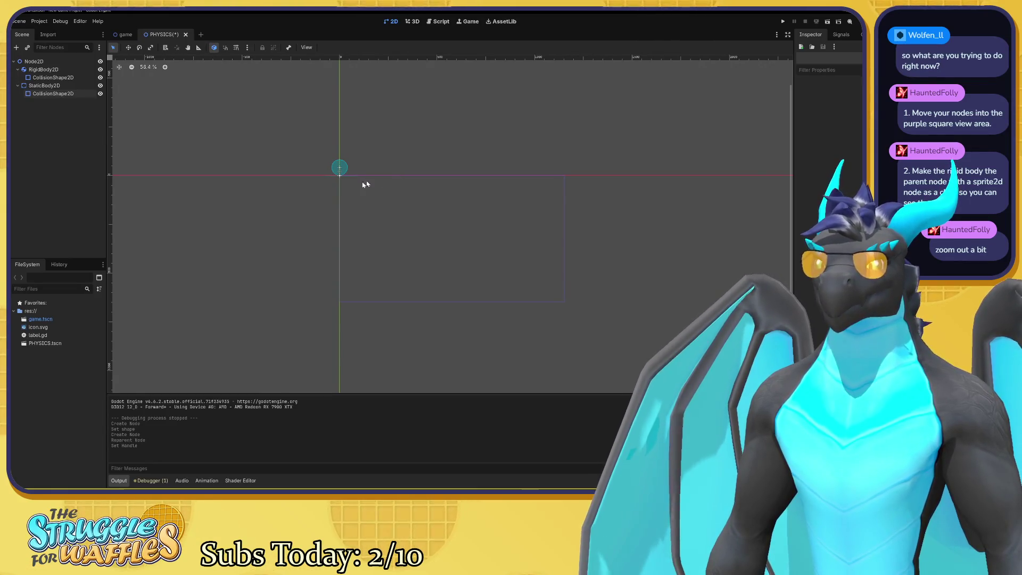
{"action": "left_click_drag", "start_coordinate": [315, 201], "coordinate": [329, 209]}
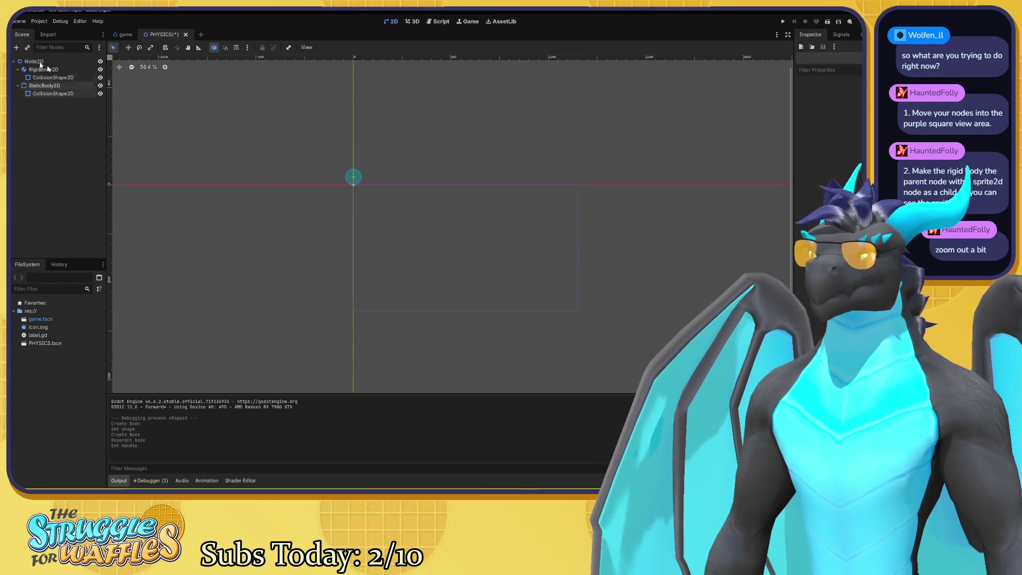
Add a Sprite2D child under the RigidBody2D, found by searching 'sprite'.
{"action": "left_click", "coordinate": [45, 86]}
{"action": "left_click", "coordinate": [46, 70]}
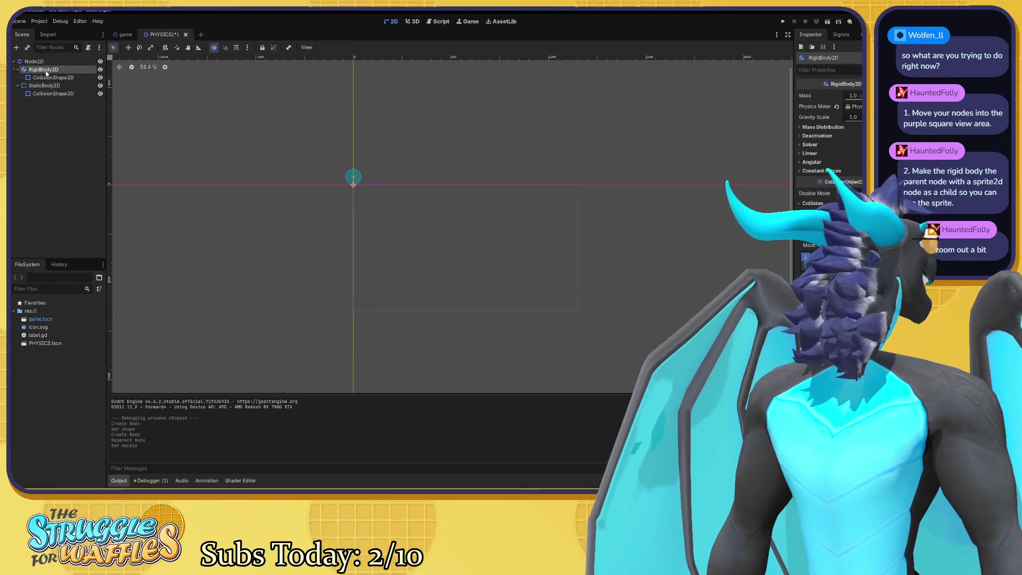
{"action": "left_click", "coordinate": [16, 47]}
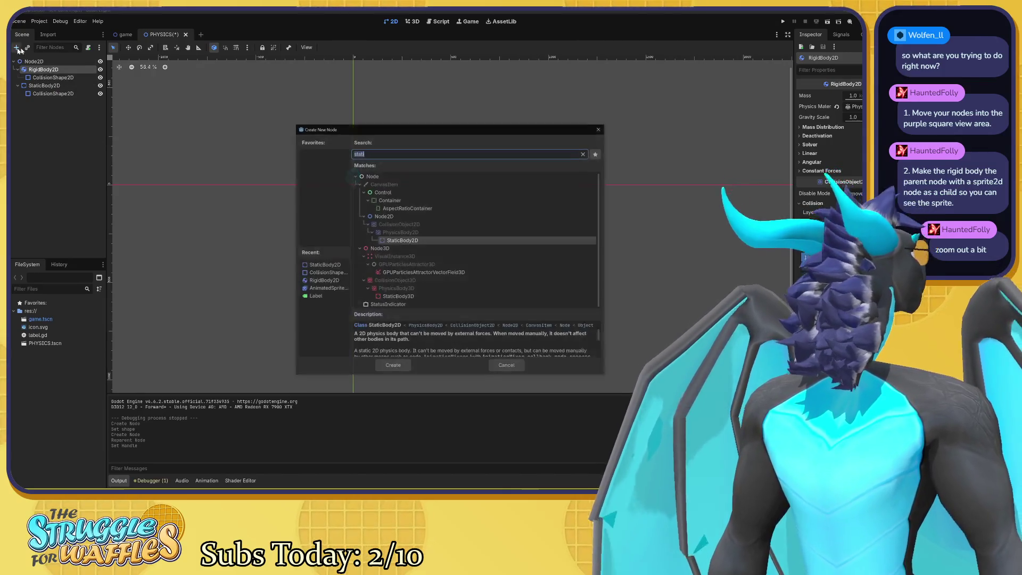
{"action": "type", "text": "sprite"}
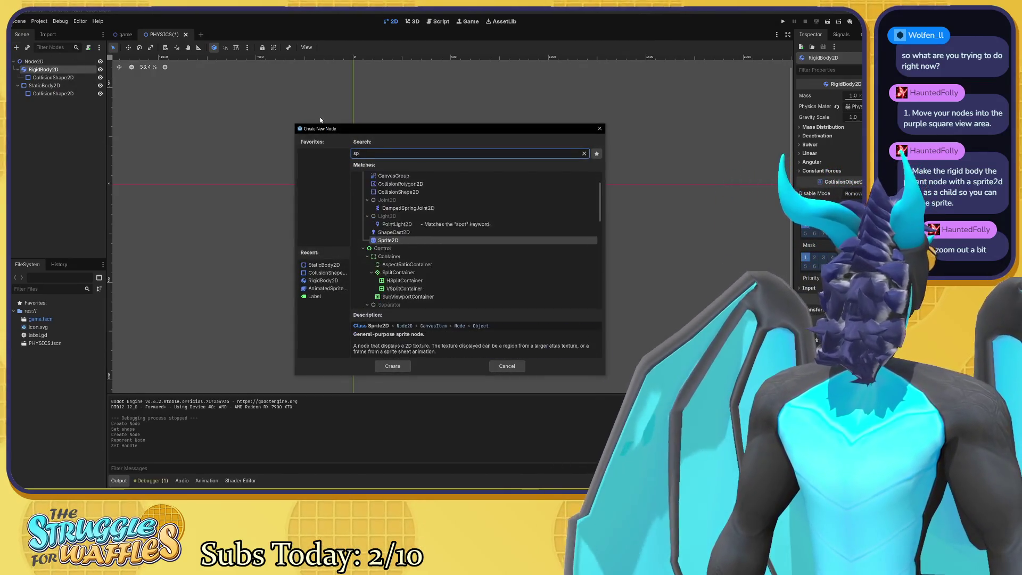
{"action": "left_click", "coordinate": [388, 209]}
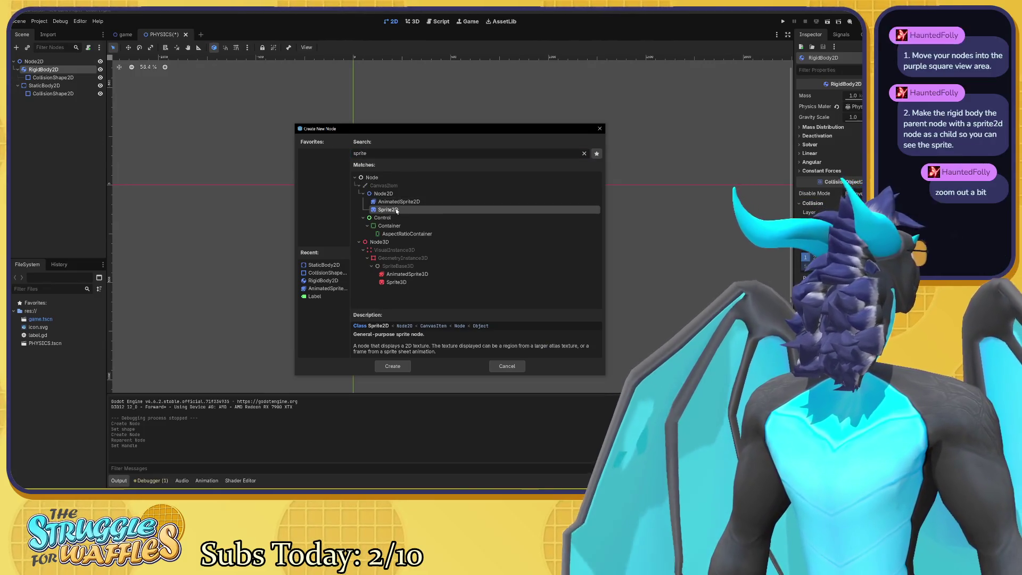
{"action": "left_click", "coordinate": [392, 365]}
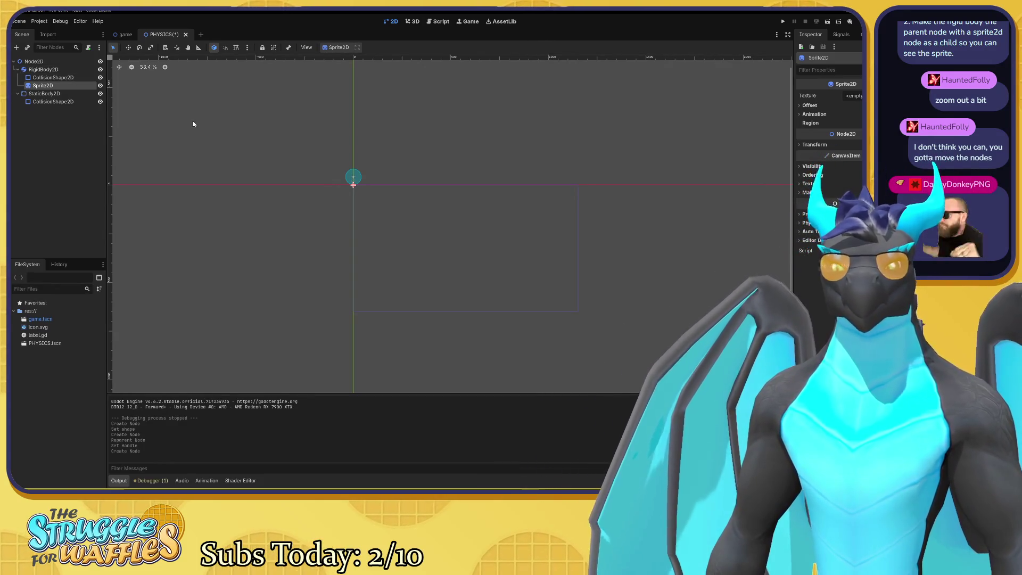
Box-select all six nodes and drag them up together toward the origin.
{"action": "mouse_move", "coordinate": [212, 128]}
{"action": "left_mouse_down"}
{"action": "mouse_move", "coordinate": [311, 158]}
{"action": "mouse_move", "coordinate": [385, 207]}
{"action": "mouse_move", "coordinate": [353, 181]}
{"action": "mouse_move", "coordinate": [397, 207]}
{"action": "mouse_move", "coordinate": [466, 278]}
{"action": "mouse_move", "coordinate": [461, 247]}
{"action": "left_mouse_up"}
{"action": "scroll", "coordinate": [504, 254], "scroll_direction": "up", "scroll_amount": 3}
{"action": "scroll", "coordinate": [505, 255], "scroll_direction": "up", "scroll_amount": 5}
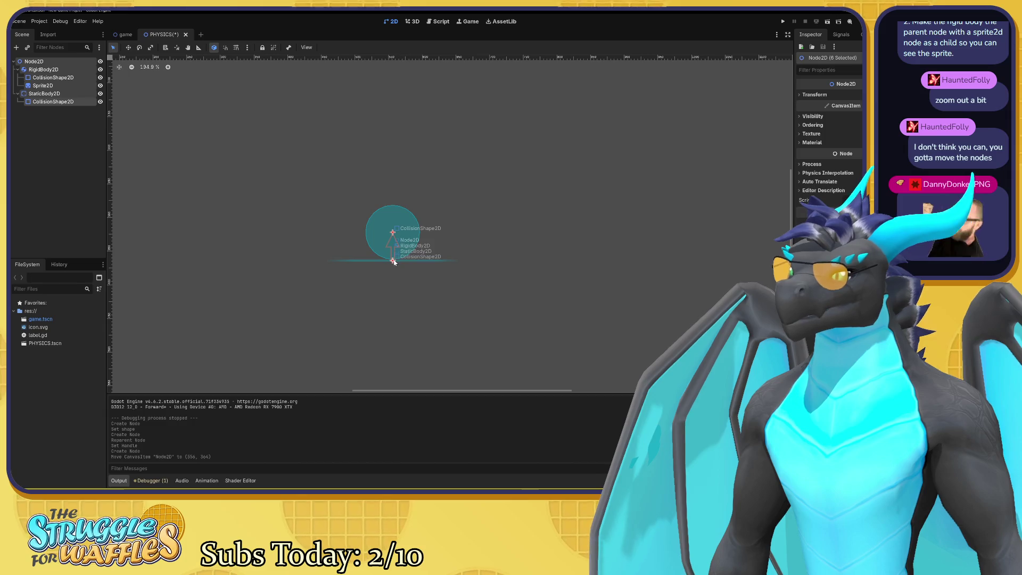
{"action": "left_click_drag", "start_coordinate": [392, 258], "coordinate": [394, 248]}
{"action": "left_click", "coordinate": [54, 87]}
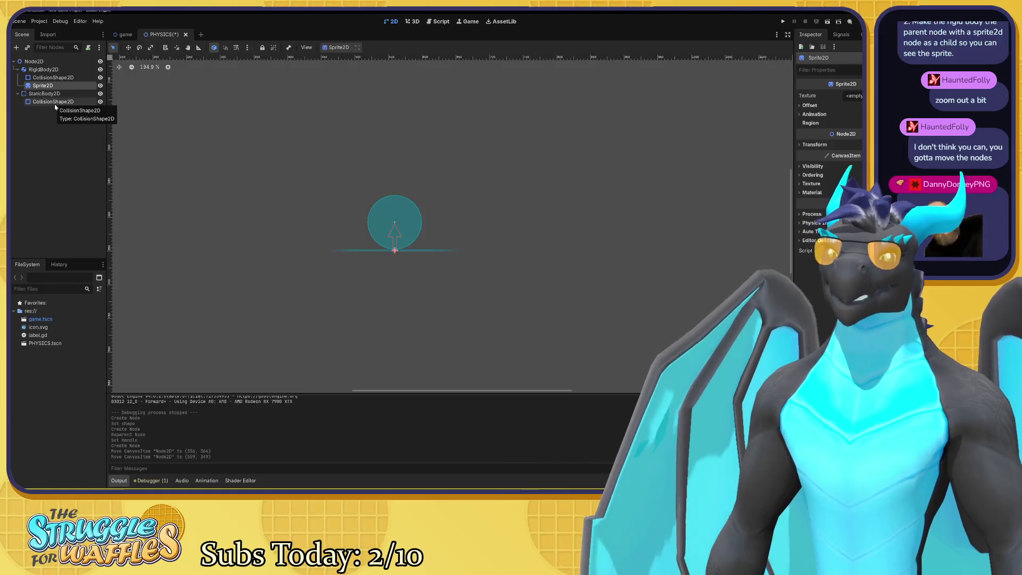
{"action": "left_click", "coordinate": [44, 93]}
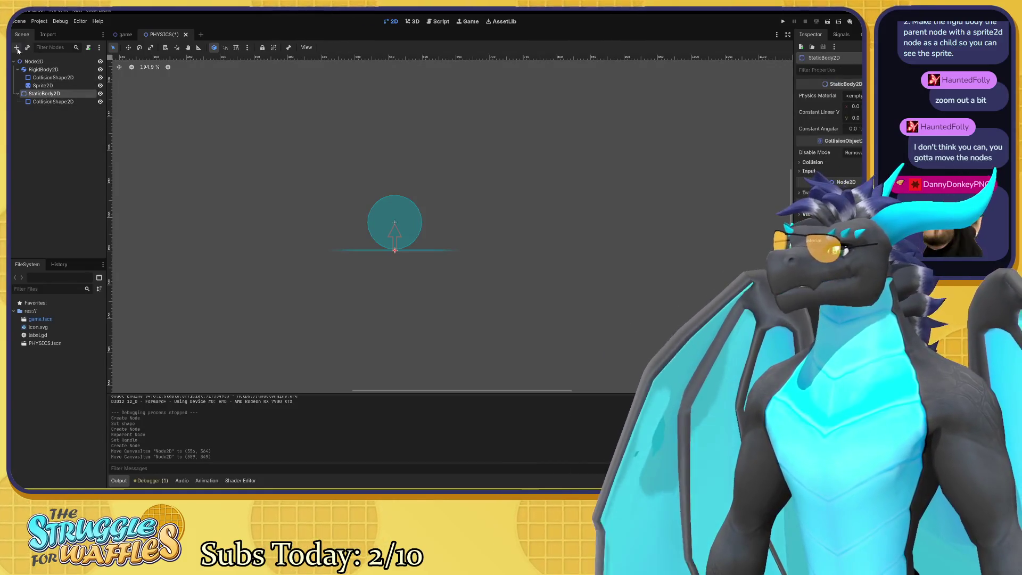
Add a Sprite2D child to StaticBody2D with Ctrl+A and glance at its texture options.
{"action": "key", "text": "ctrl+a"}
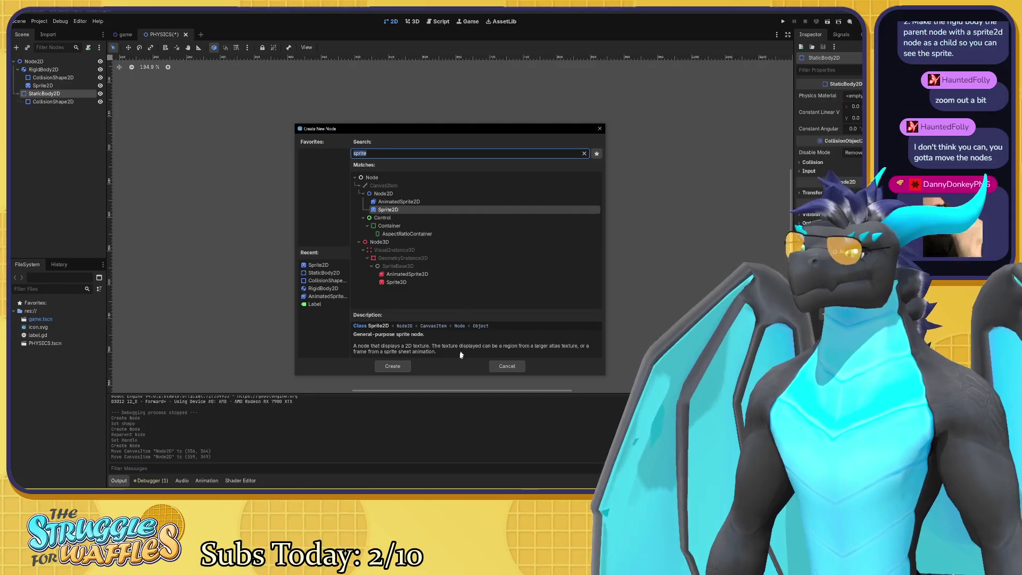
{"action": "left_click", "coordinate": [405, 366]}
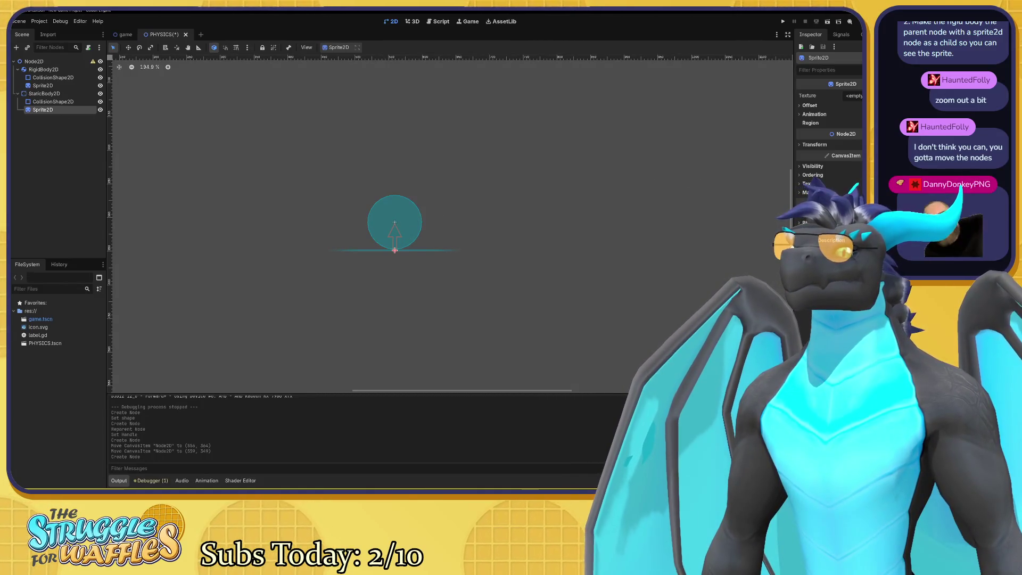
{"action": "left_click", "coordinate": [853, 95]}
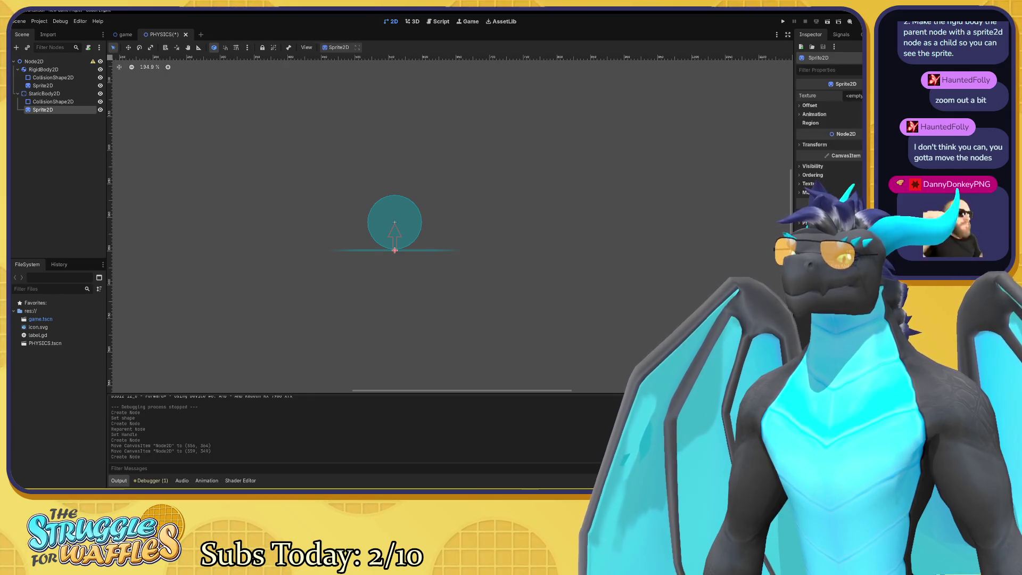
{"action": "left_click", "coordinate": [860, 98]}
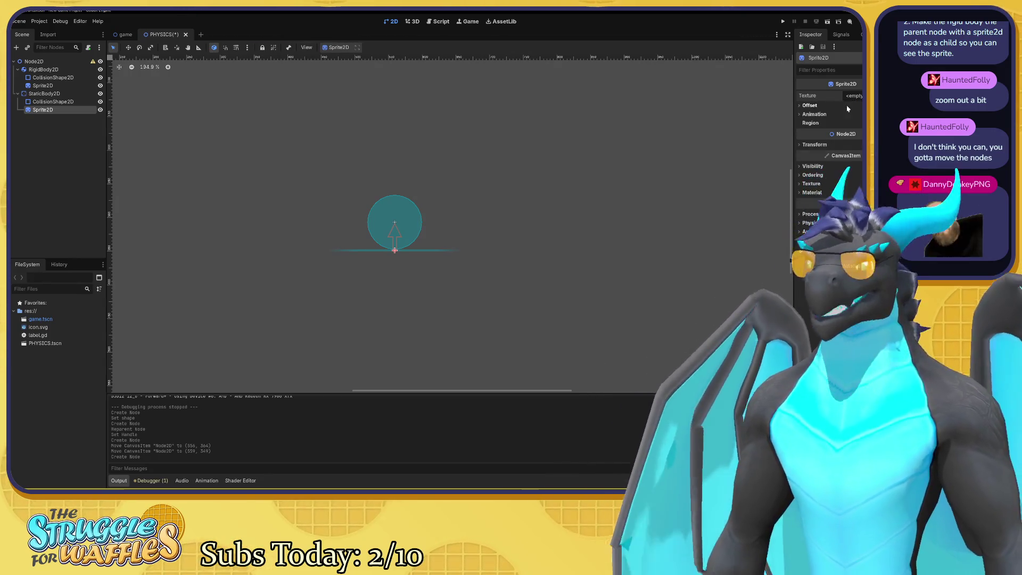
Try a New ViewportTexture on the ground sprite, then cancel the viewport picker.
{"action": "left_click", "coordinate": [854, 96]}
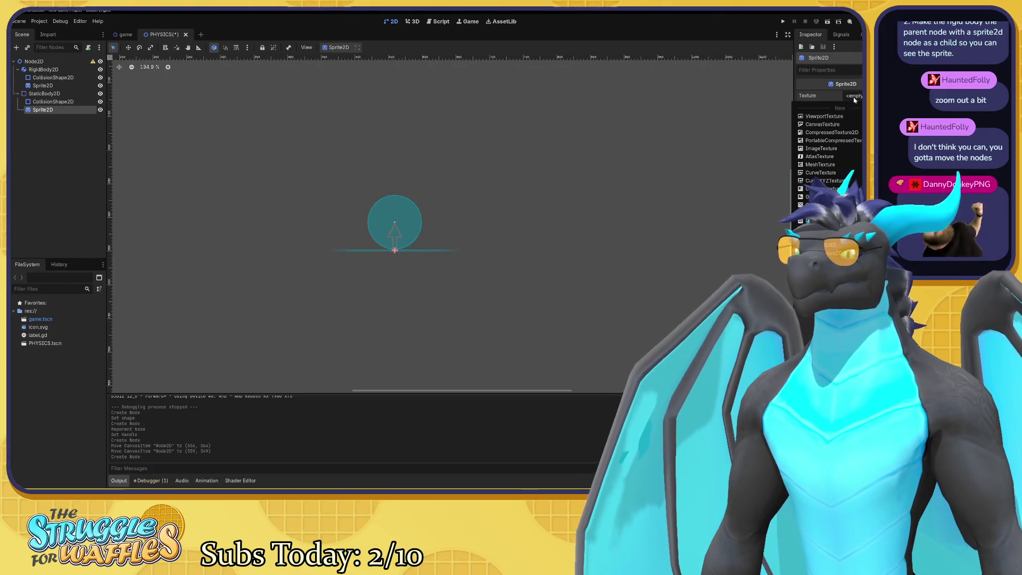
{"action": "left_click", "coordinate": [824, 116]}
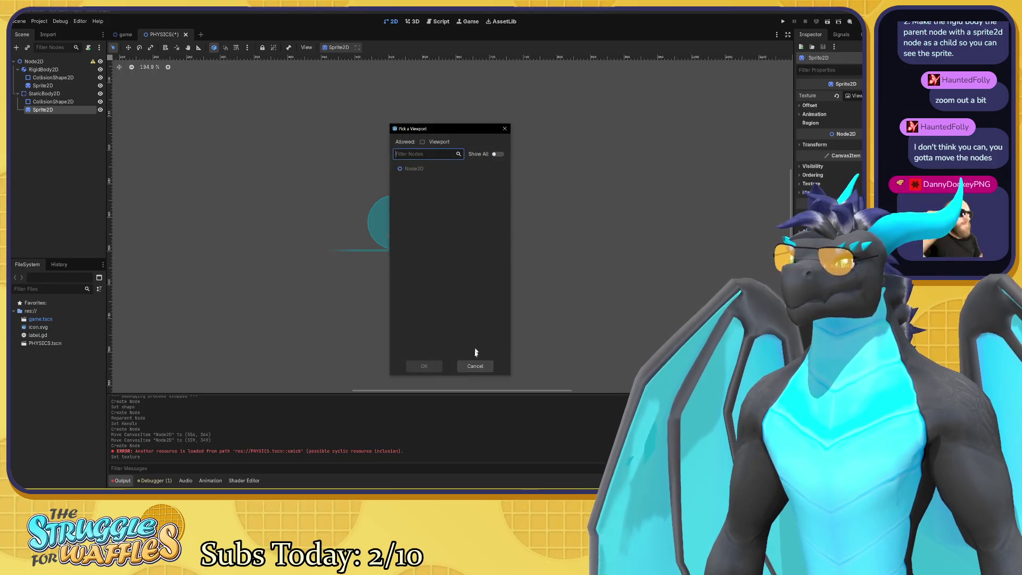
{"action": "left_click", "coordinate": [475, 365]}
{"action": "left_click", "coordinate": [856, 97]}
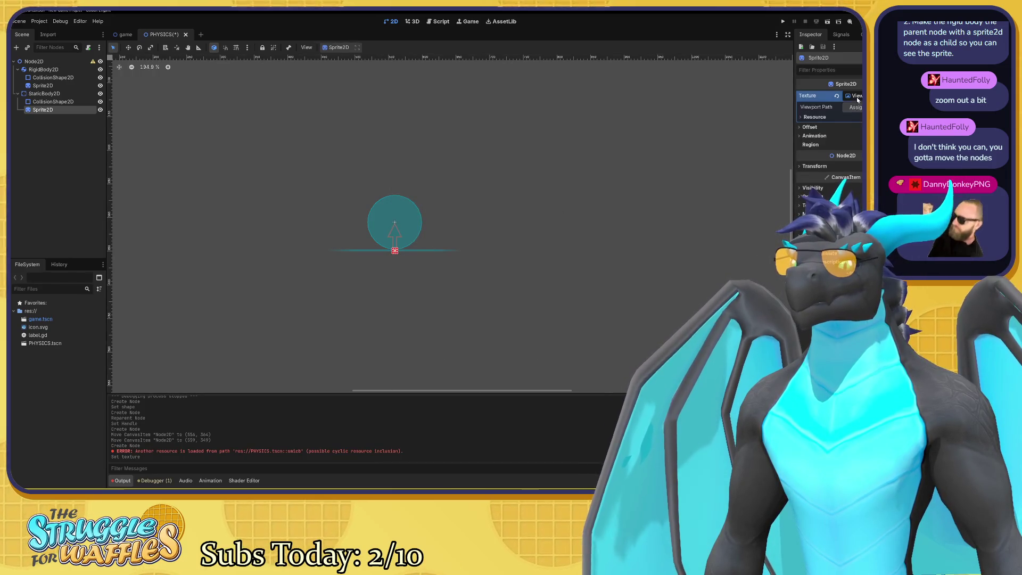
{"action": "left_click", "coordinate": [858, 96]}
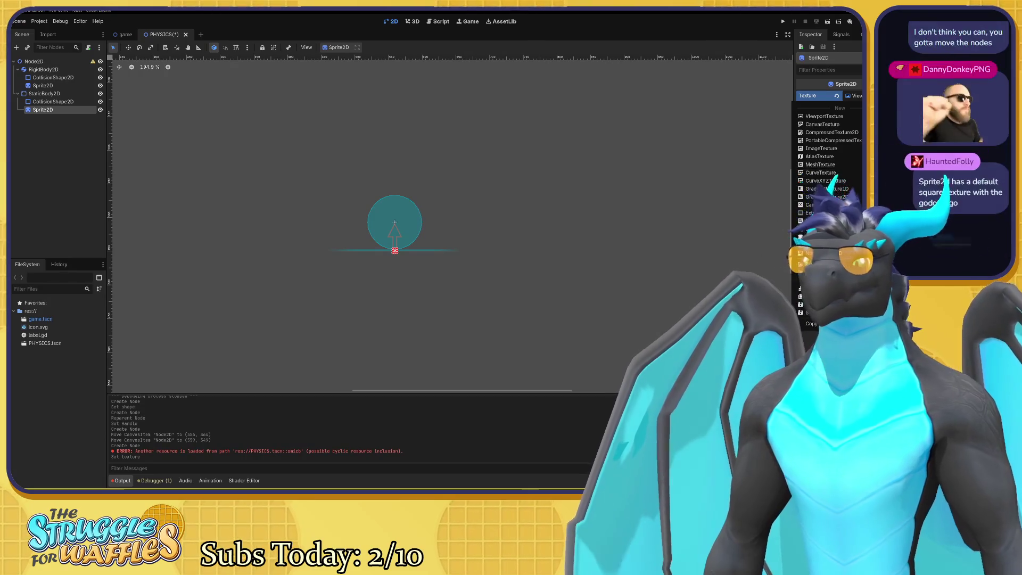
{"action": "key", "text": "Escape"}
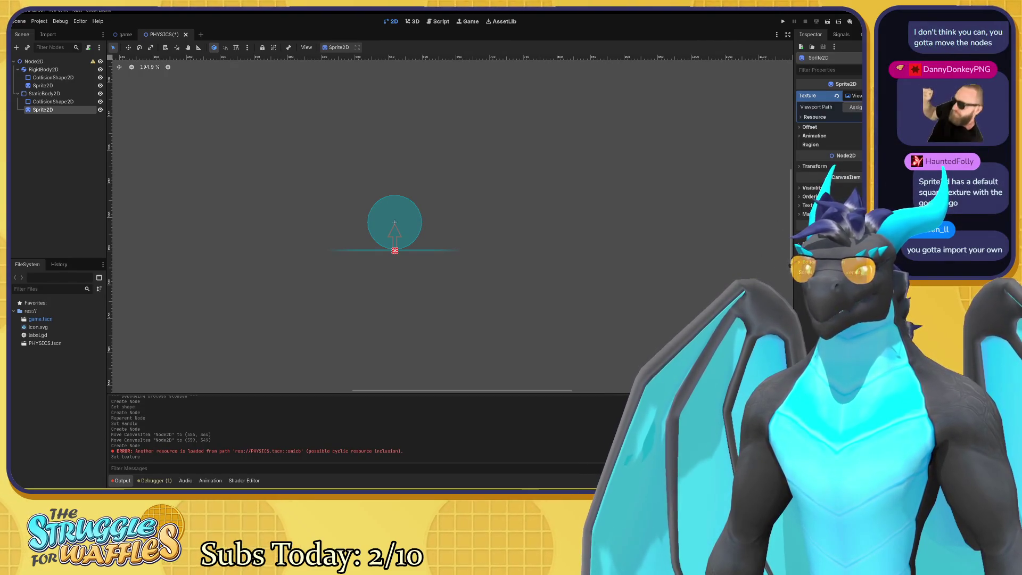
{"action": "left_click_drag", "start_coordinate": [648, 278], "coordinate": [625, 269]}
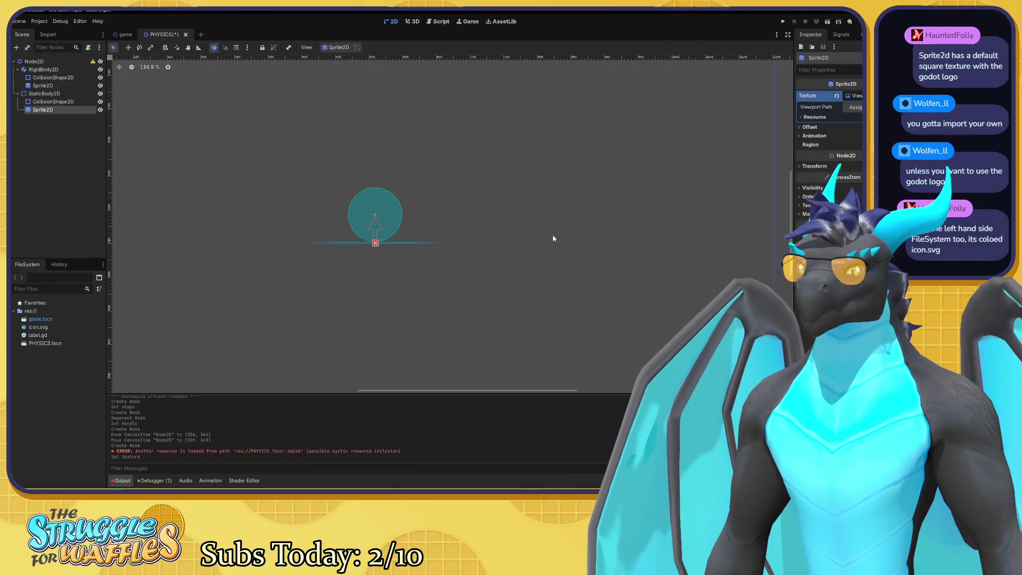
Give the ground sprite a New ImageTexture and drag icon.svg onto its texture.
{"action": "left_click", "coordinate": [48, 327]}
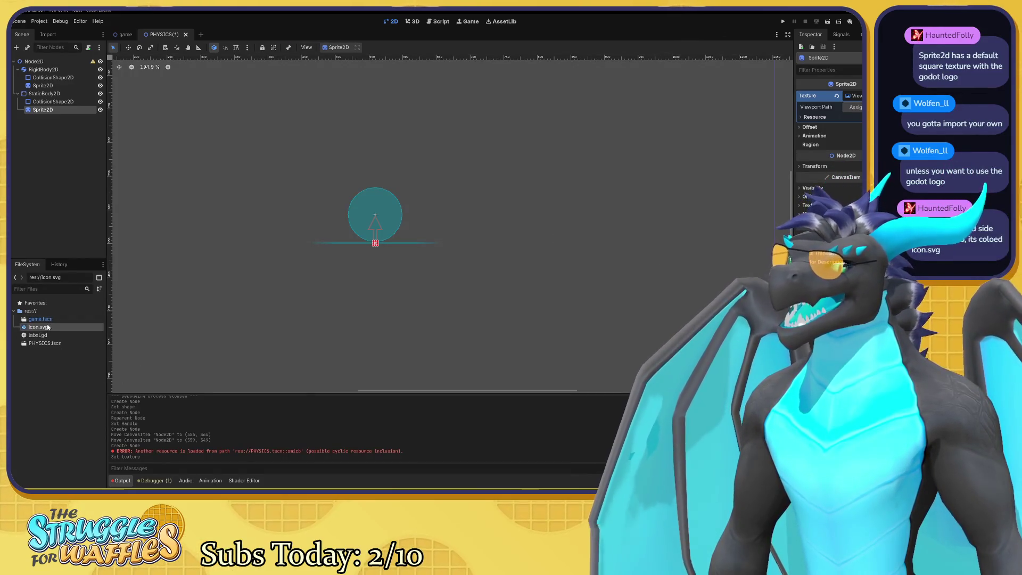
{"action": "right_click", "coordinate": [47, 327]}
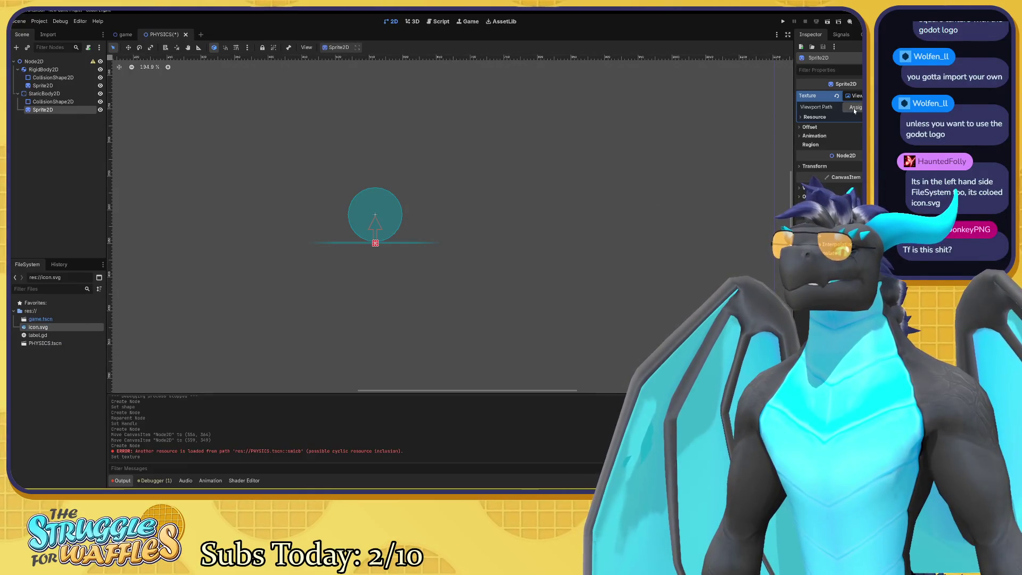
{"action": "left_click", "coordinate": [857, 96]}
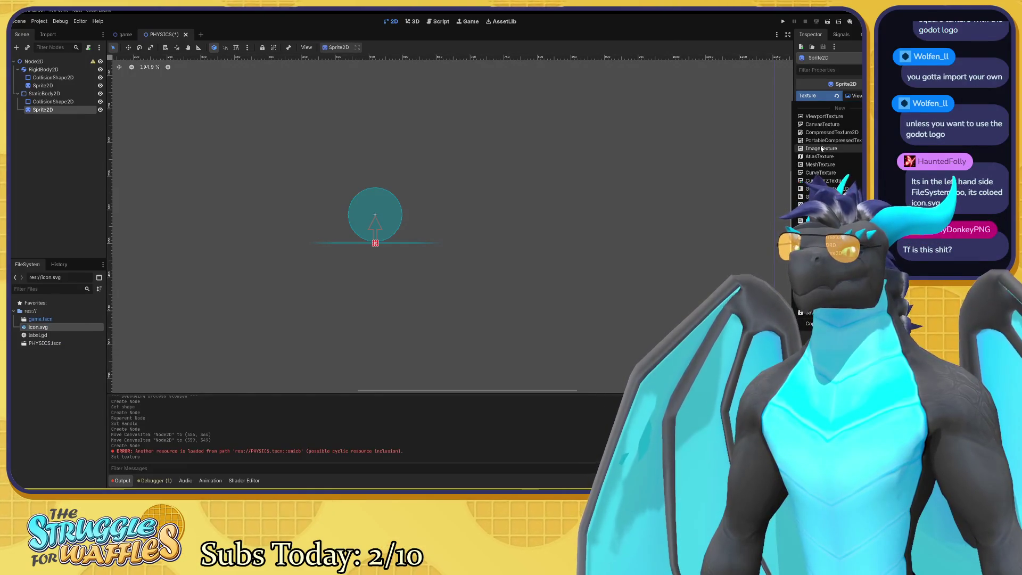
{"action": "left_click", "coordinate": [821, 148]}
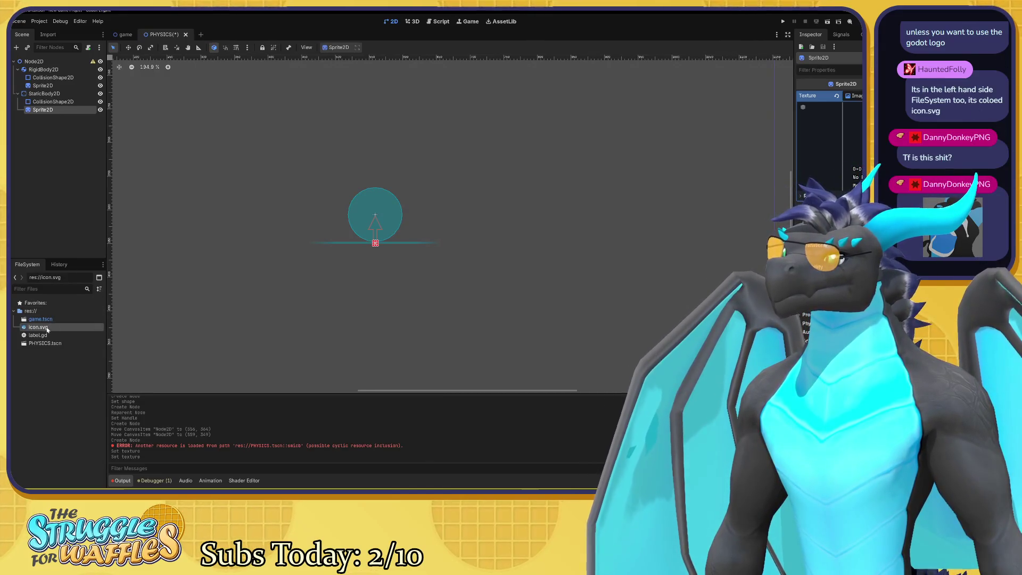
{"action": "mouse_move", "coordinate": [48, 329]}
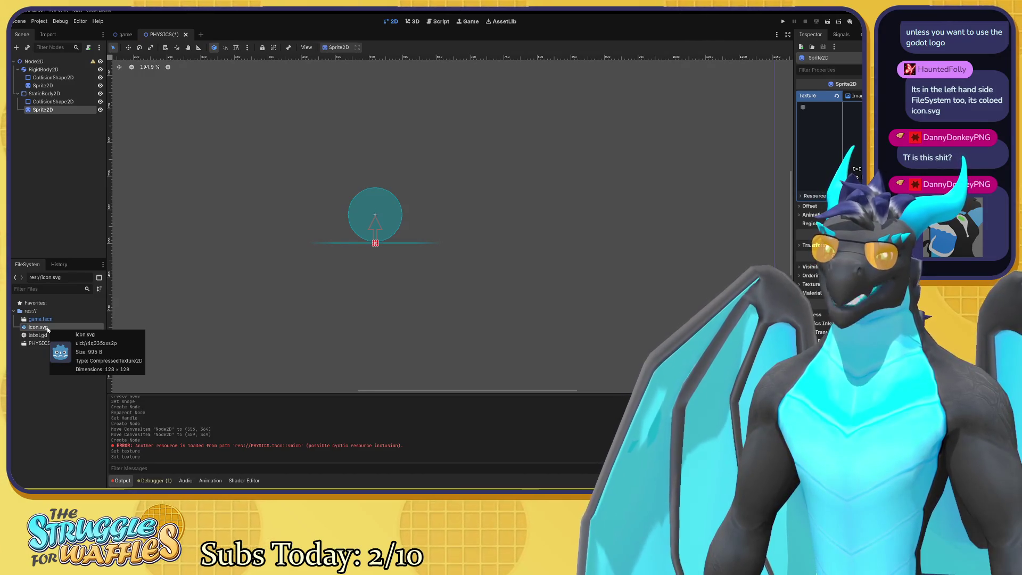
{"action": "mouse_move", "coordinate": [47, 329]}
{"action": "left_mouse_down"}
{"action": "mouse_move", "coordinate": [233, 231]}
{"action": "mouse_move", "coordinate": [812, 107]}
{"action": "mouse_move", "coordinate": [804, 109]}
{"action": "left_mouse_up"}
{"action": "mouse_move", "coordinate": [813, 110]}
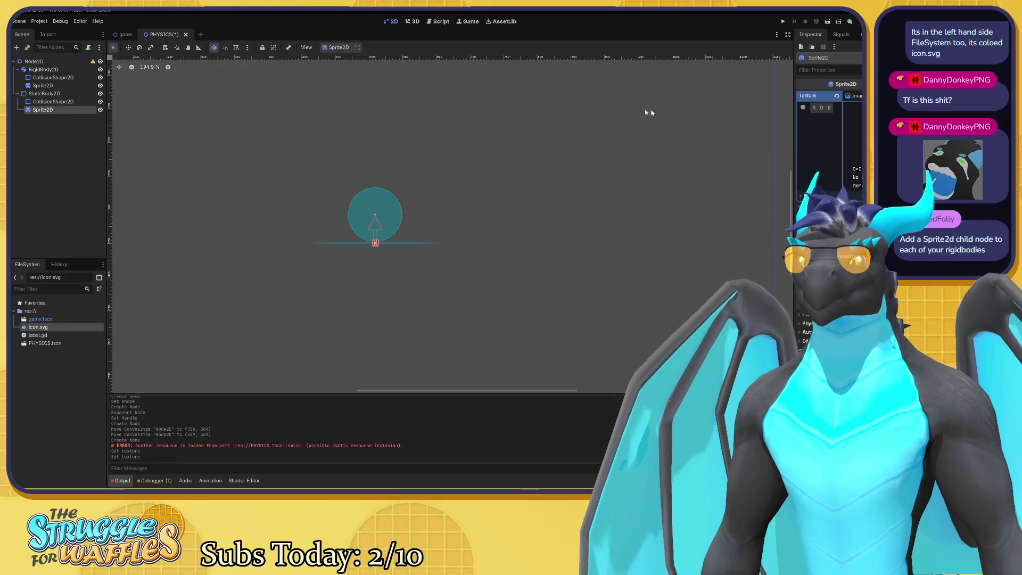
{"action": "left_click", "coordinate": [552, 125]}
{"action": "left_click", "coordinate": [40, 86]}
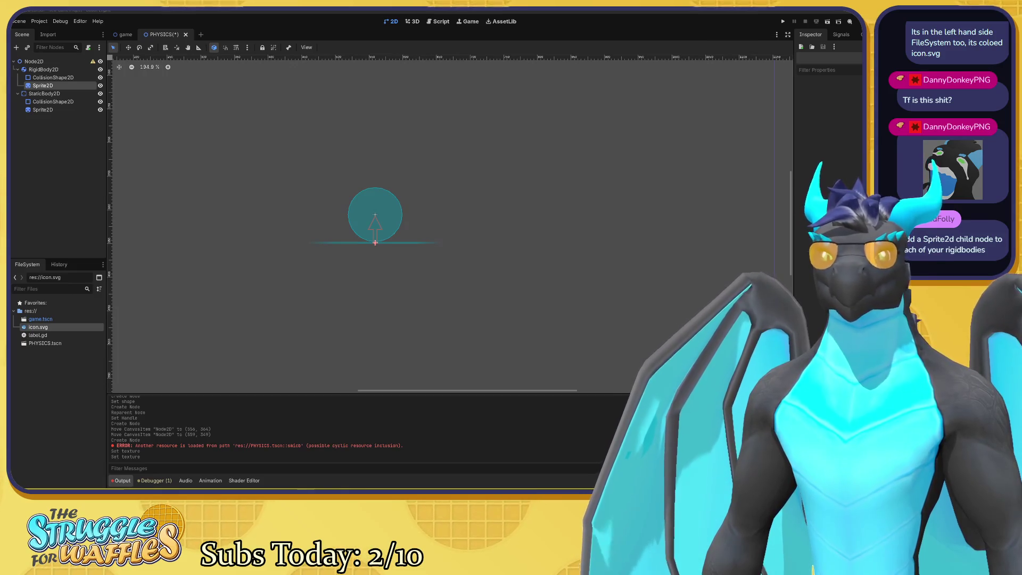
Stretch the ground's Sprite2D horizontally to a 27×1 scale along the ground line.
{"action": "left_click", "coordinate": [54, 111]}
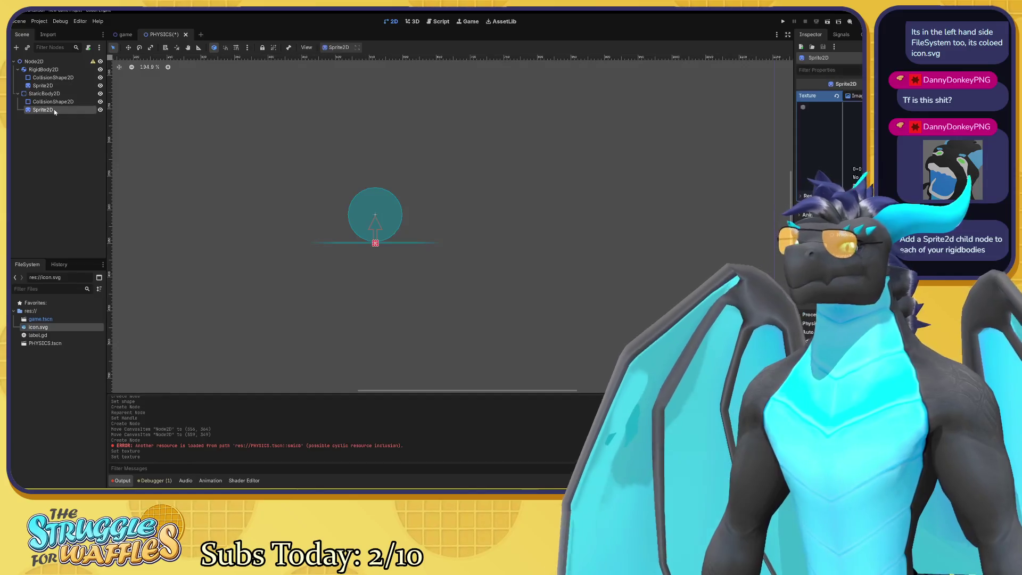
{"action": "left_click", "coordinate": [54, 86]}
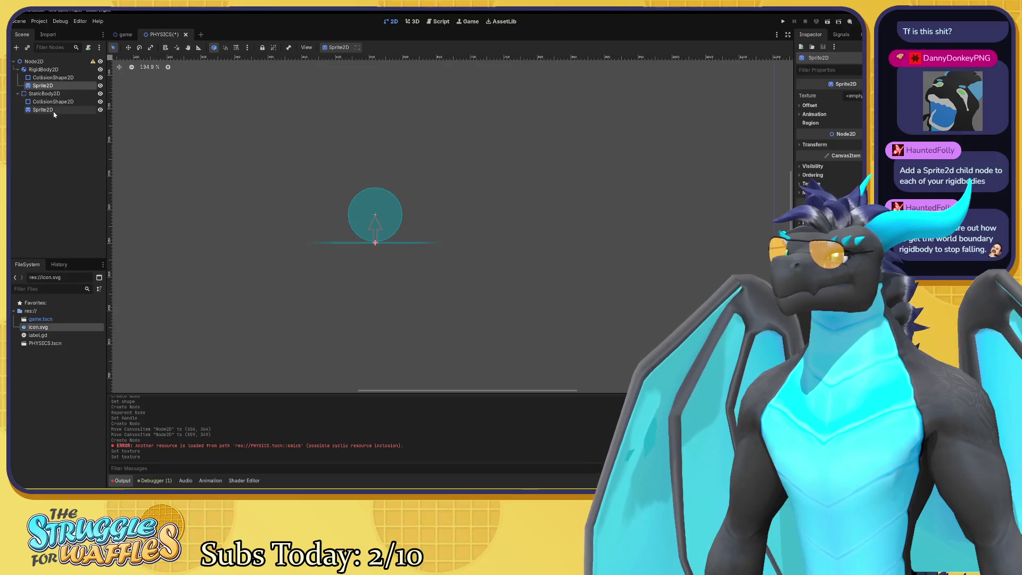
{"action": "left_click", "coordinate": [55, 110]}
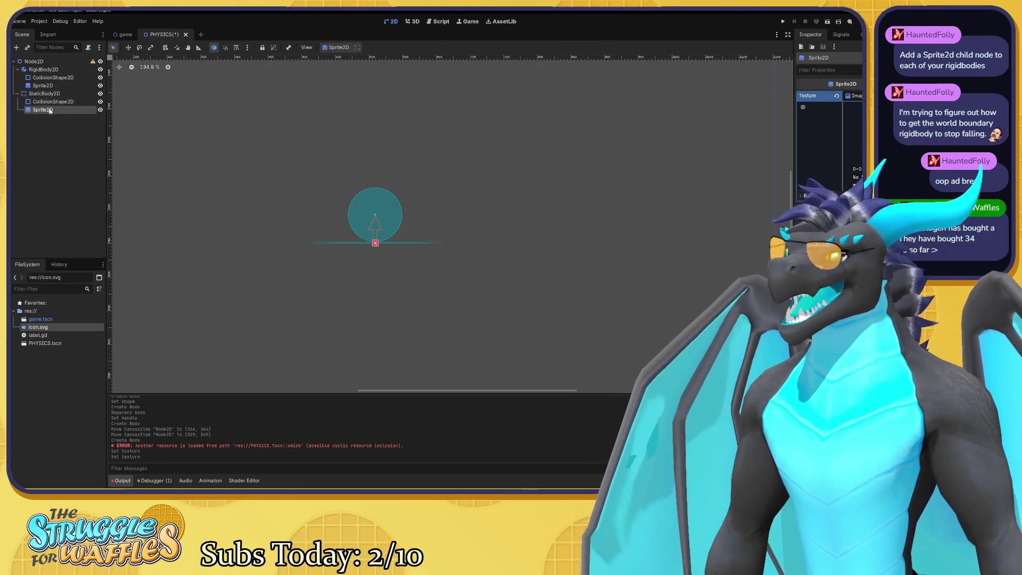
{"action": "scroll", "coordinate": [358, 228], "scroll_direction": "up", "scroll_amount": 5}
{"action": "scroll", "coordinate": [394, 255], "scroll_direction": "up", "scroll_amount": 5}
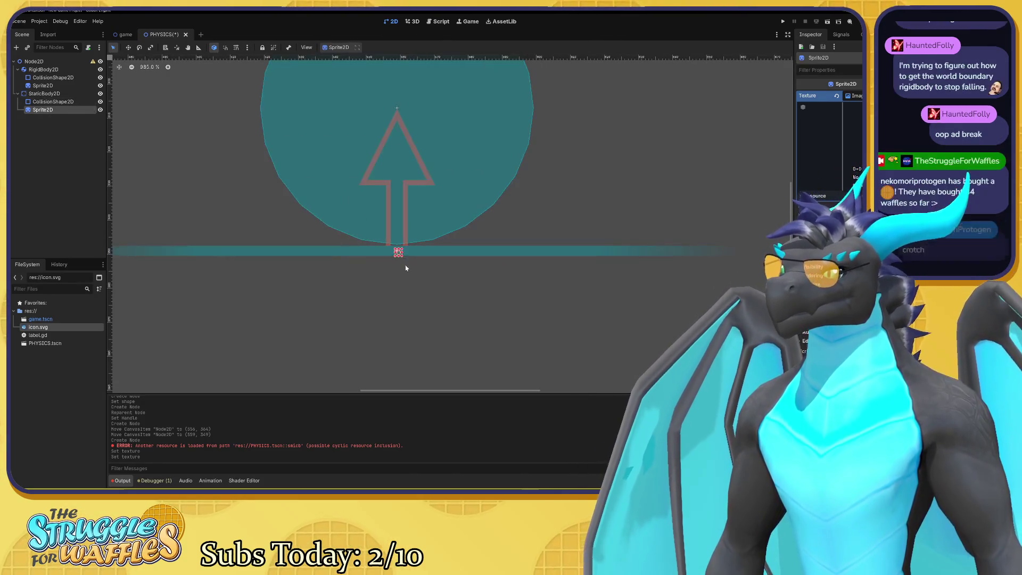
{"action": "left_click_drag", "start_coordinate": [437, 250], "coordinate": [529, 249]}
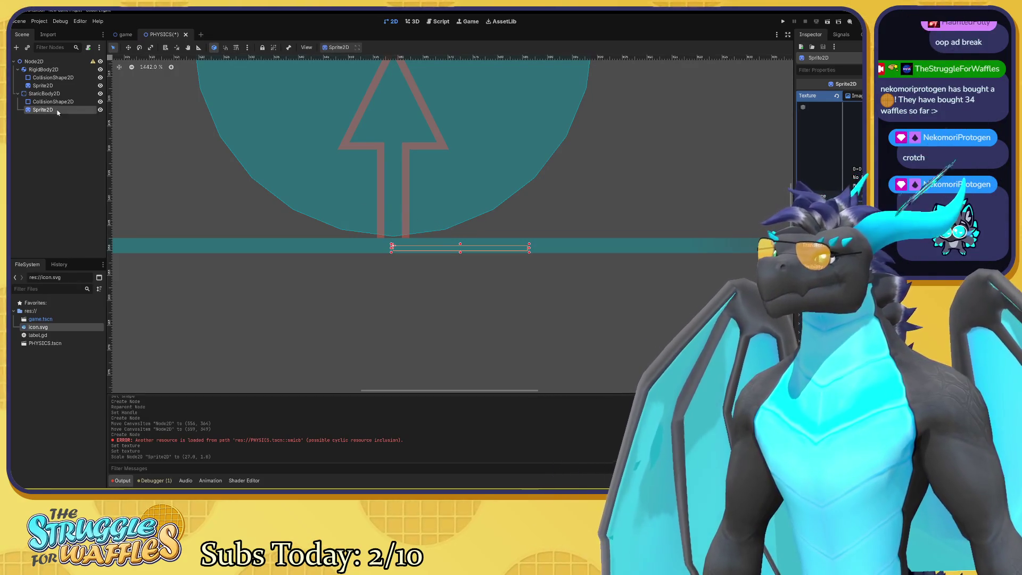
Nest the ground Sprite2D under its CollisionShape2D, leaving Region off.
{"action": "left_click_drag", "start_coordinate": [59, 110], "coordinate": [65, 104]}
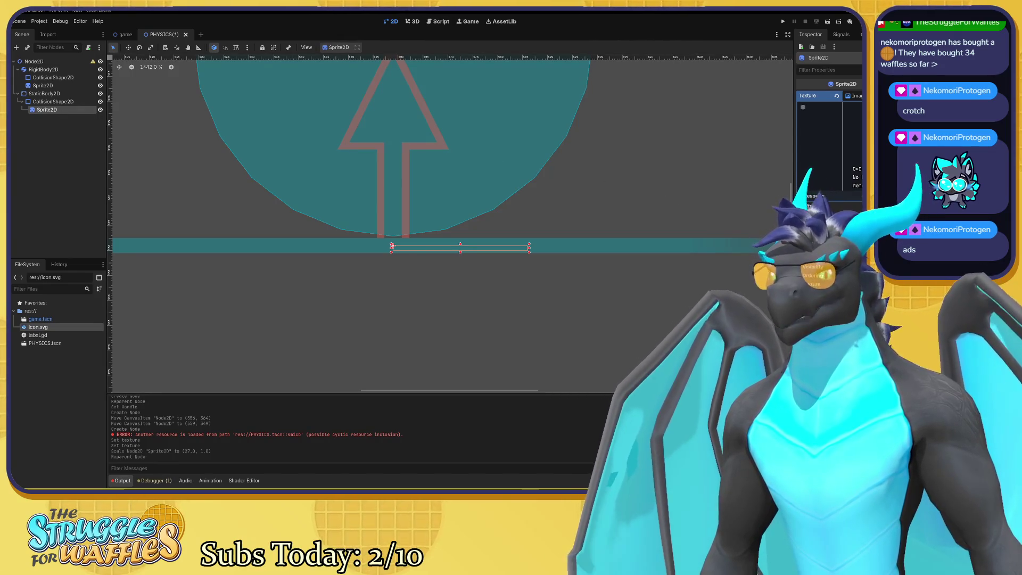
{"action": "left_click", "coordinate": [846, 224]}
{"action": "left_click", "coordinate": [846, 224]}
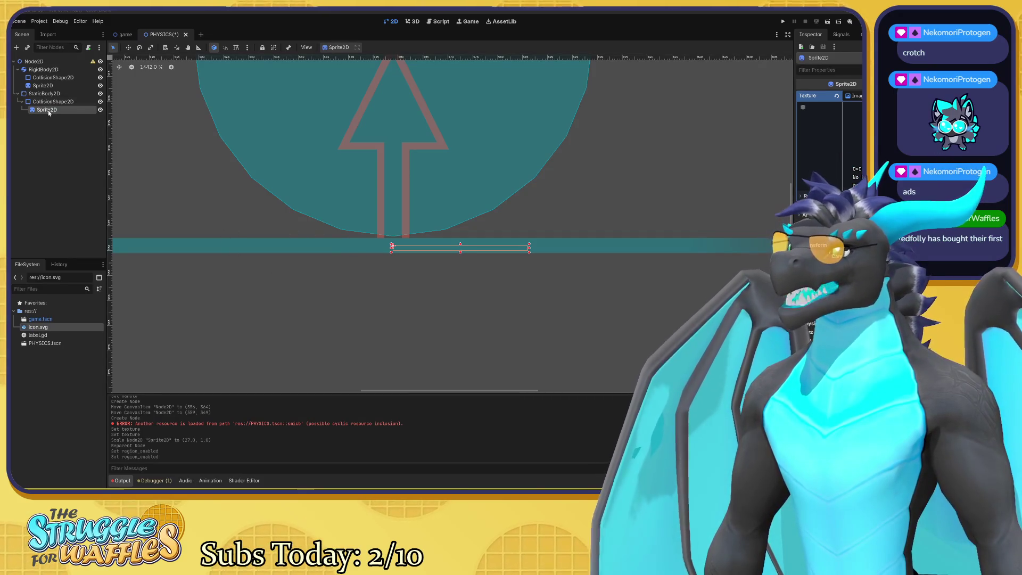
Reparent the ground Sprite2D under StaticBody2D and stretch it out to the left.
{"action": "left_click_drag", "start_coordinate": [46, 110], "coordinate": [40, 96]}
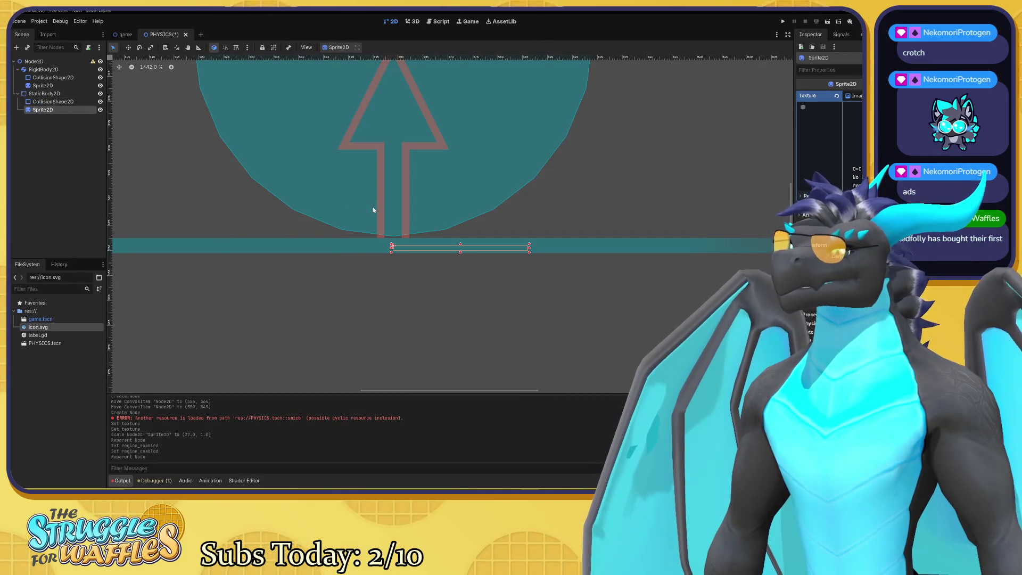
{"action": "left_click_drag", "start_coordinate": [391, 246], "coordinate": [206, 238]}
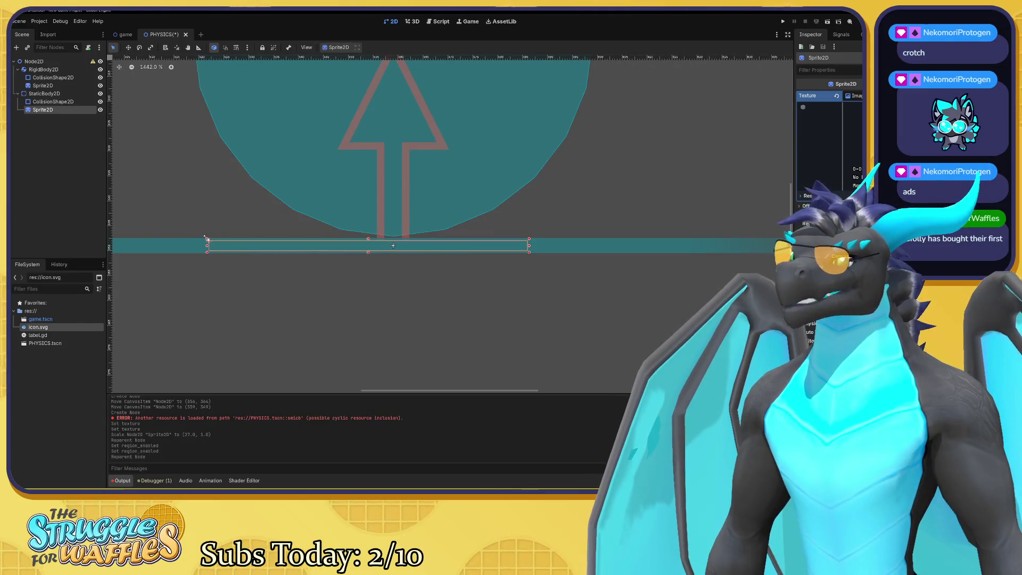
{"action": "scroll", "coordinate": [342, 290], "scroll_direction": "down", "scroll_amount": 5}
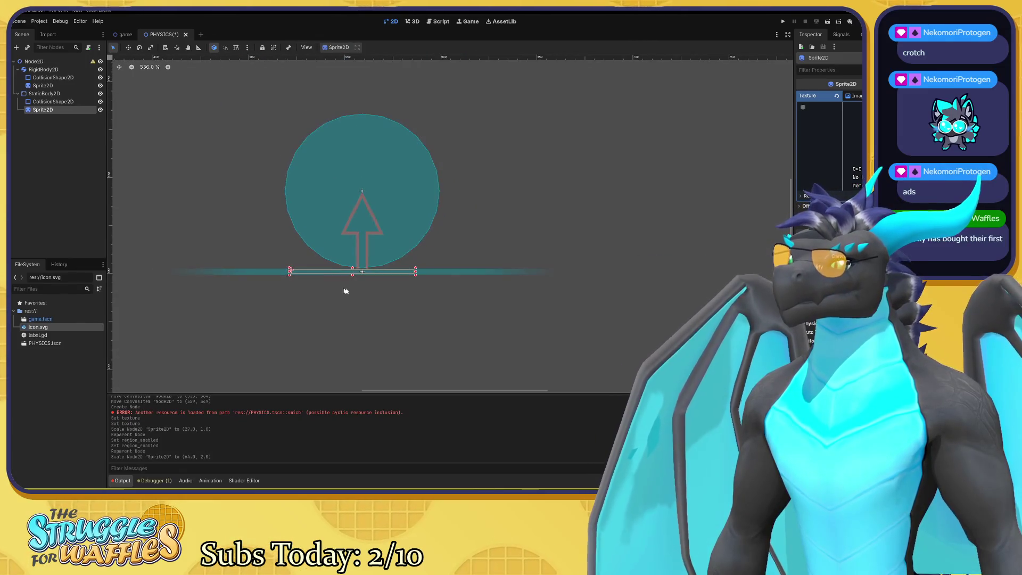
{"action": "left_click_drag", "start_coordinate": [363, 293], "coordinate": [377, 283]}
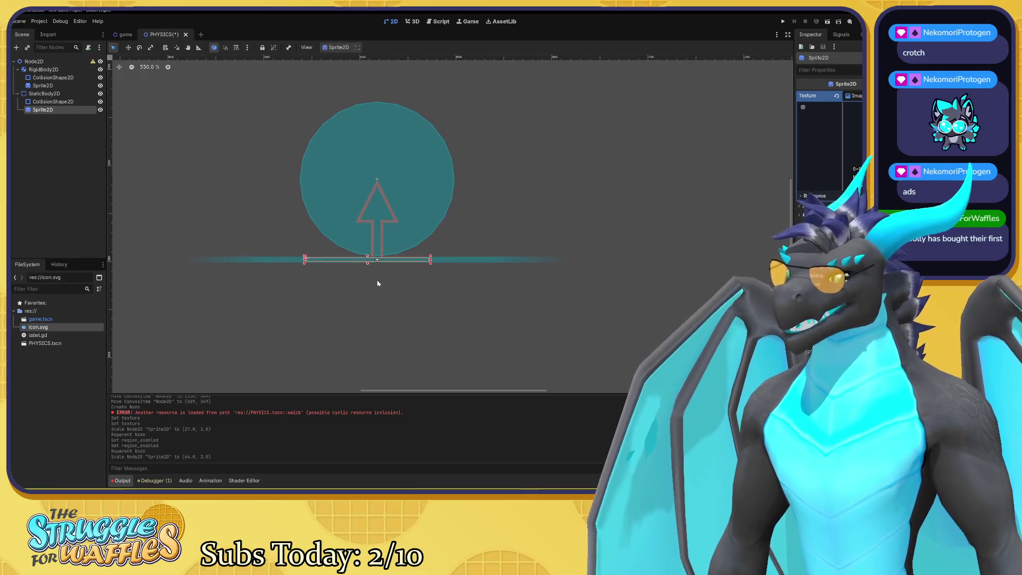
{"action": "left_click", "coordinate": [299, 260]}
Widen the ground sprite left and right so it spans the ground collider.
{"action": "left_click", "coordinate": [44, 110]}
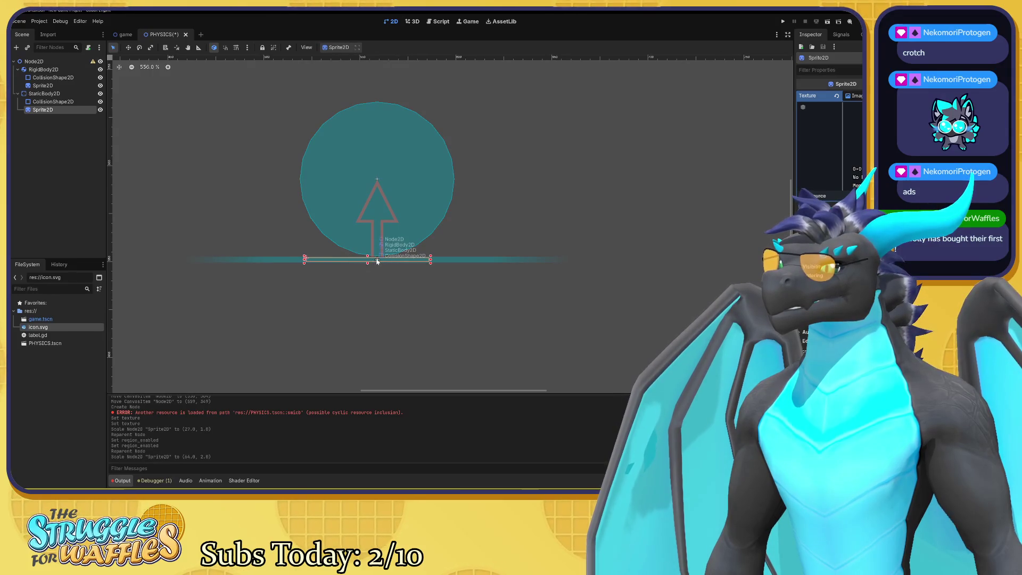
{"action": "left_click_drag", "start_coordinate": [379, 259], "coordinate": [359, 258]}
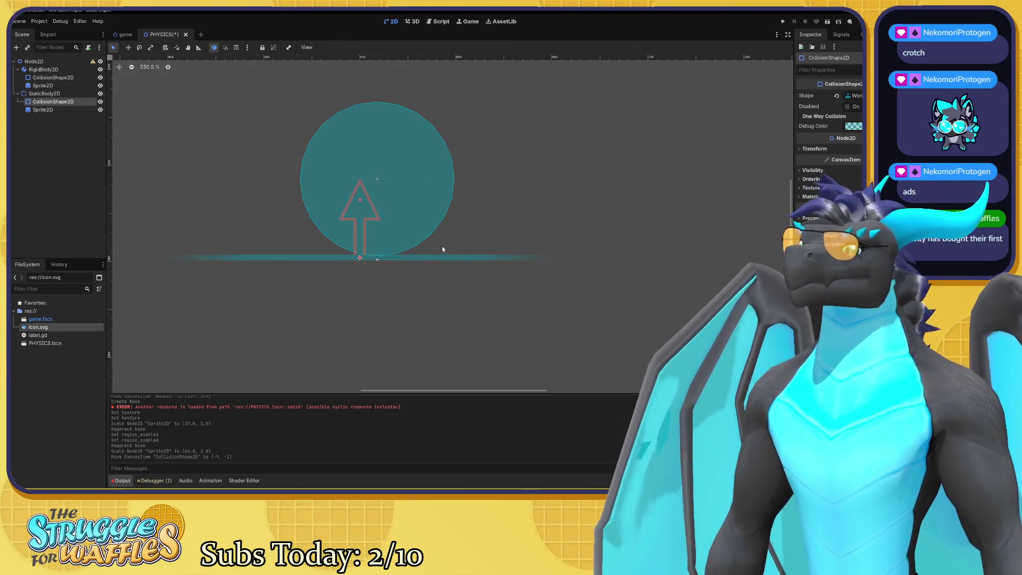
{"action": "key", "text": "ctrl+z"}
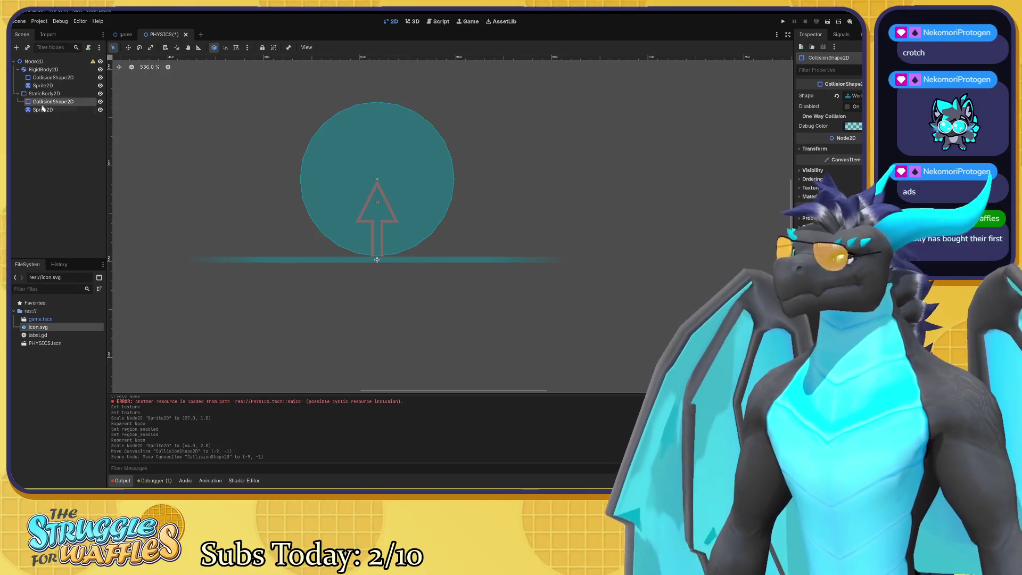
{"action": "left_click", "coordinate": [42, 109]}
{"action": "left_click_drag", "start_coordinate": [303, 258], "coordinate": [212, 259]}
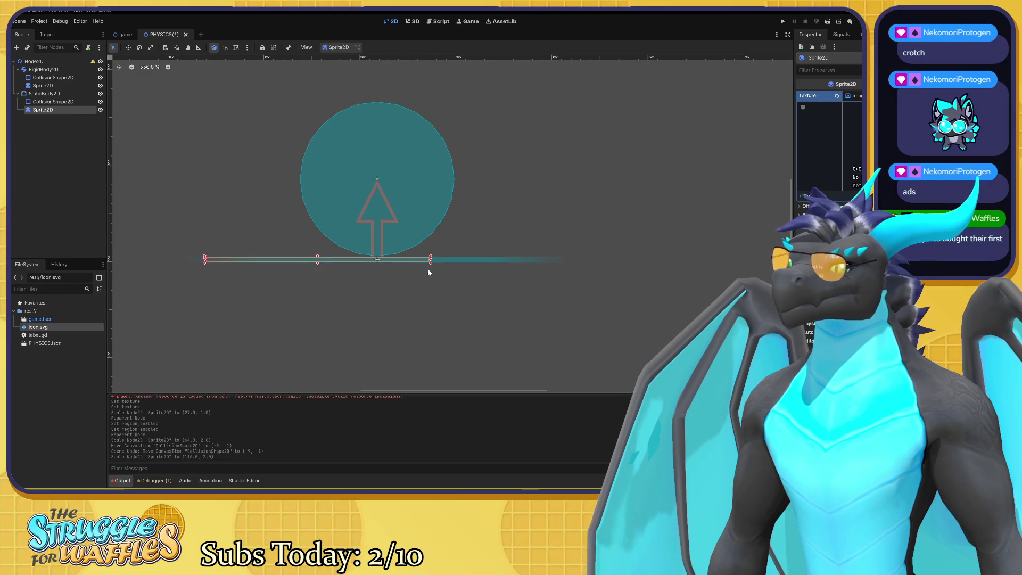
{"action": "left_click_drag", "start_coordinate": [431, 265], "coordinate": [588, 264]}
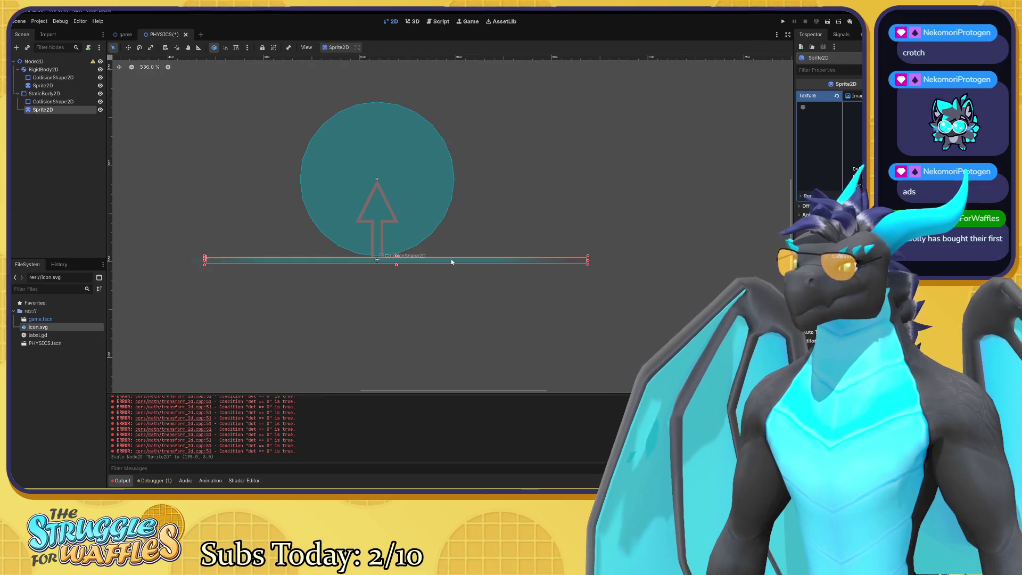
{"action": "left_click", "coordinate": [43, 85]}
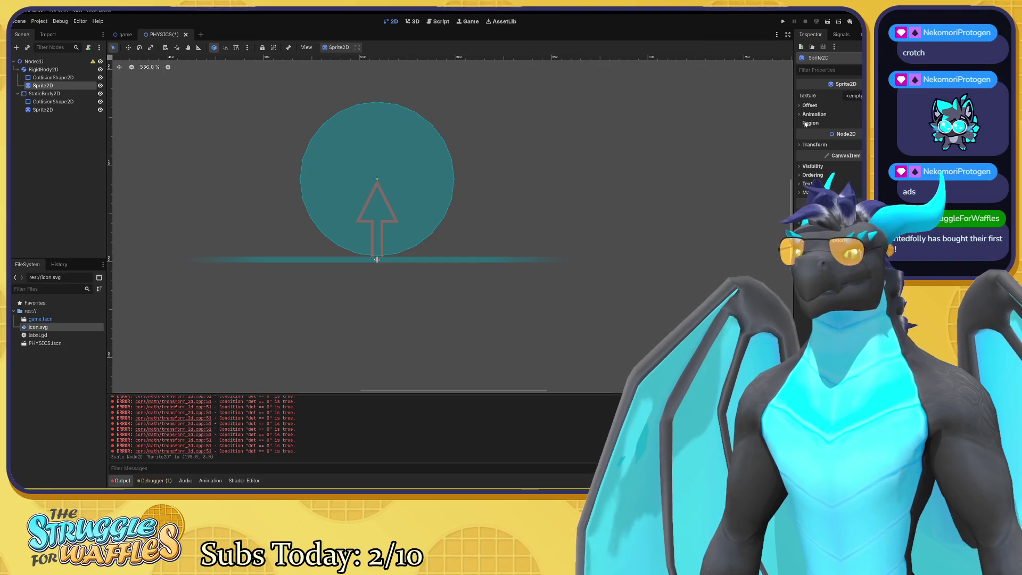
Enable Region on the rigid body's Sprite2D and list the new-texture options for its Texture.
{"action": "left_click", "coordinate": [810, 122]}
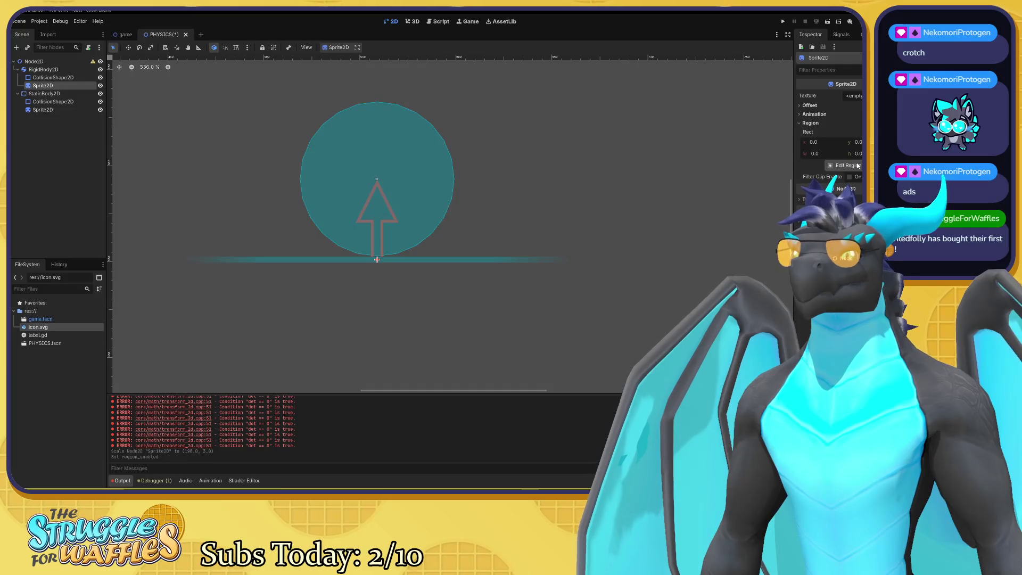
{"action": "left_click", "coordinate": [846, 164]}
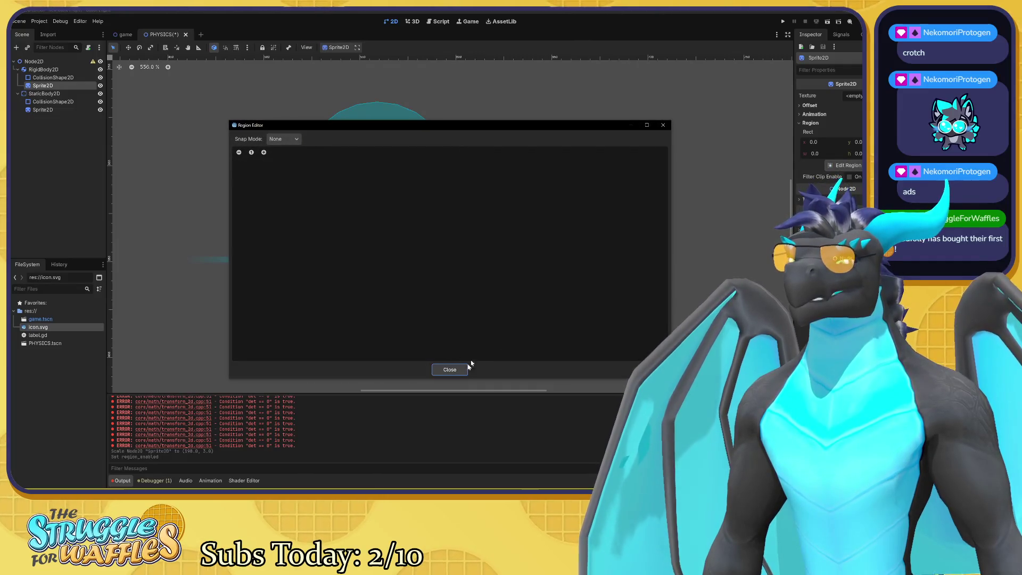
{"action": "left_click", "coordinate": [459, 370]}
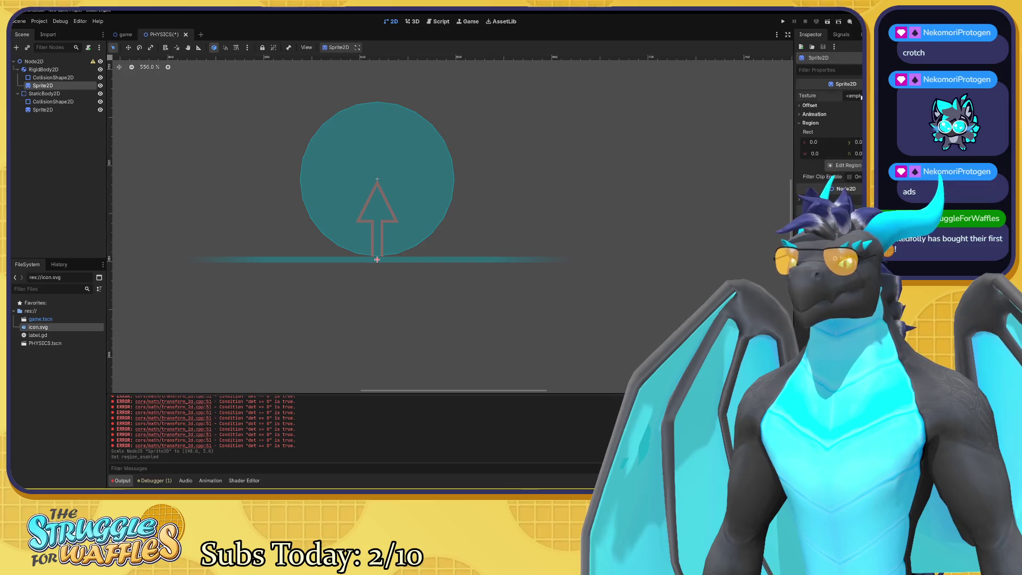
{"action": "left_click", "coordinate": [861, 97]}
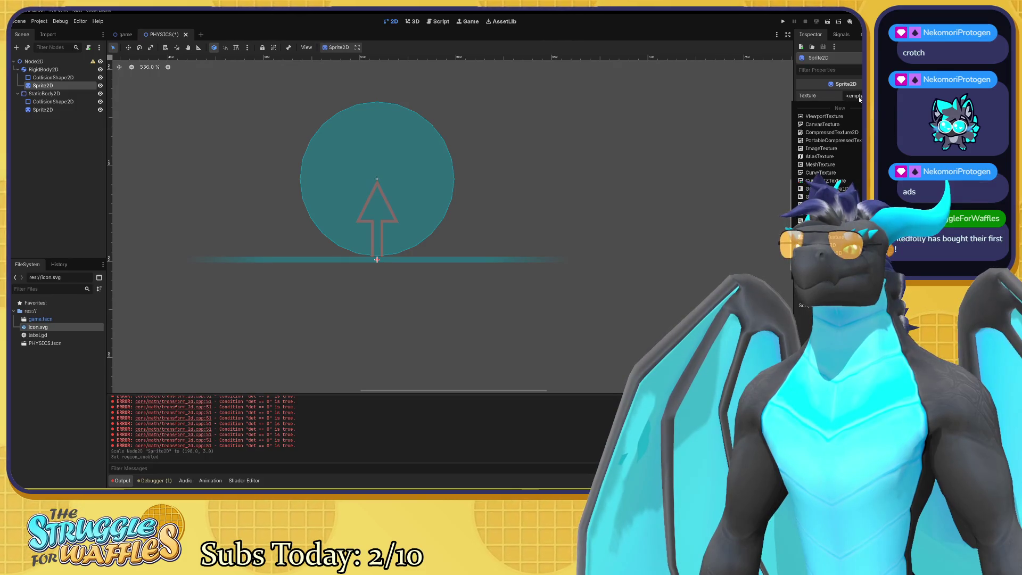
Assign a new PlaceholderTexture2D to the rigid body's Sprite2D.
{"action": "left_click", "coordinate": [825, 212]}
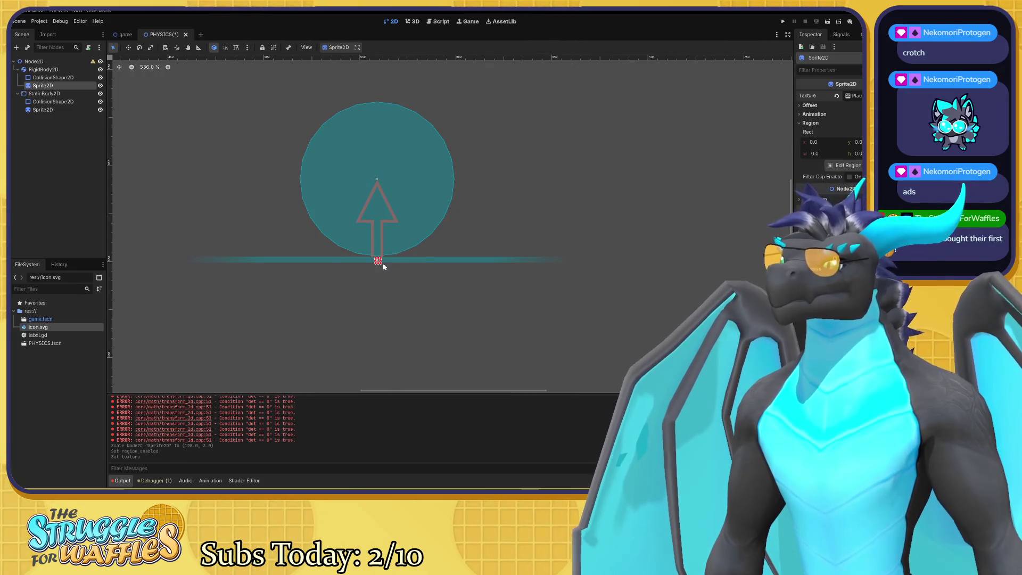
{"action": "left_click_drag", "start_coordinate": [379, 259], "coordinate": [365, 185]}
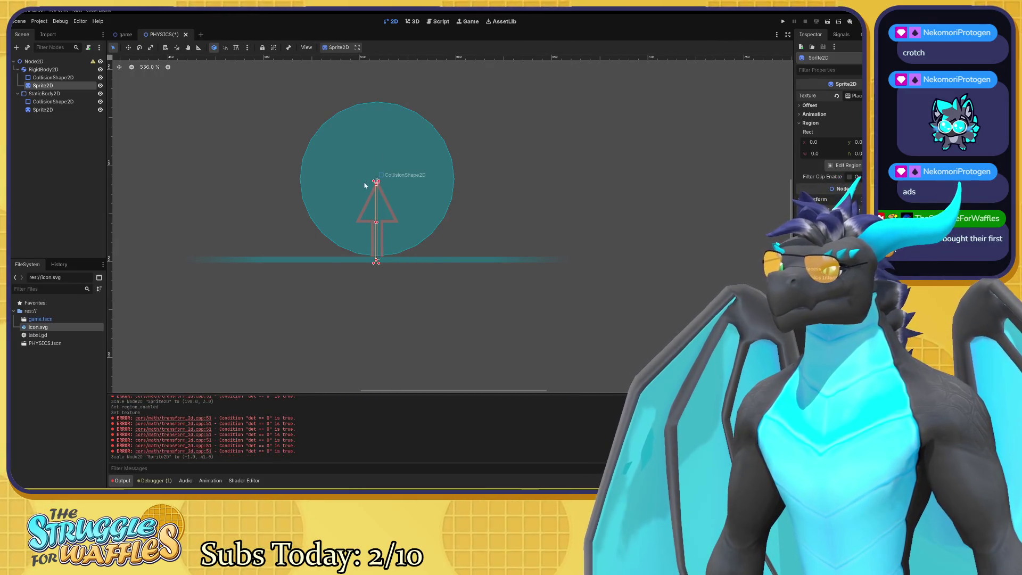
{"action": "key", "text": "ctrl+z"}
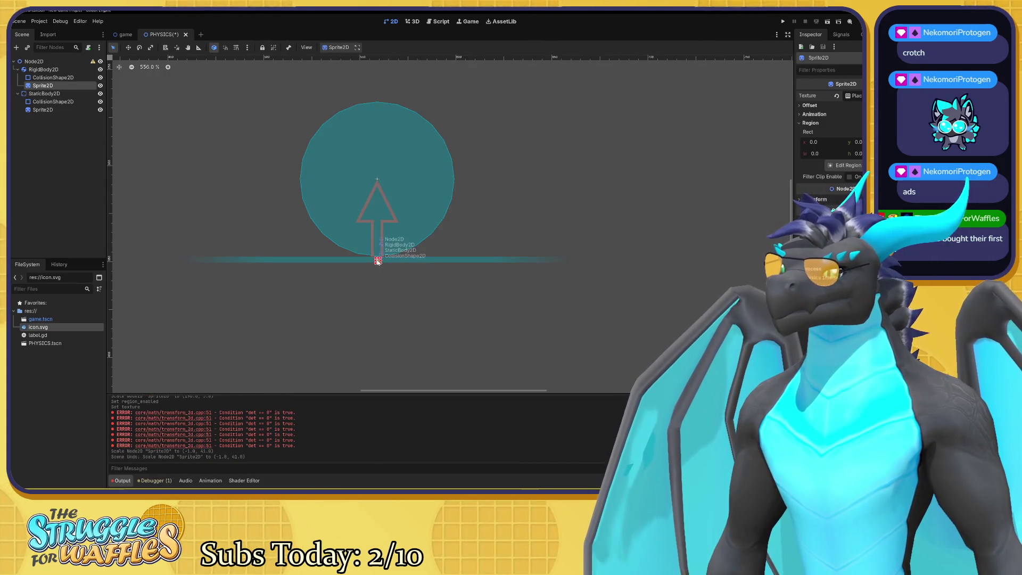
{"action": "scroll", "coordinate": [378, 260], "scroll_direction": "up", "scroll_amount": 10}
{"action": "left_click_drag", "start_coordinate": [366, 248], "coordinate": [358, 238]}
Nudge the ball's Sprite2D upward with arrow keys to the top of the circle collider.
{"action": "left_click", "coordinate": [58, 87]}
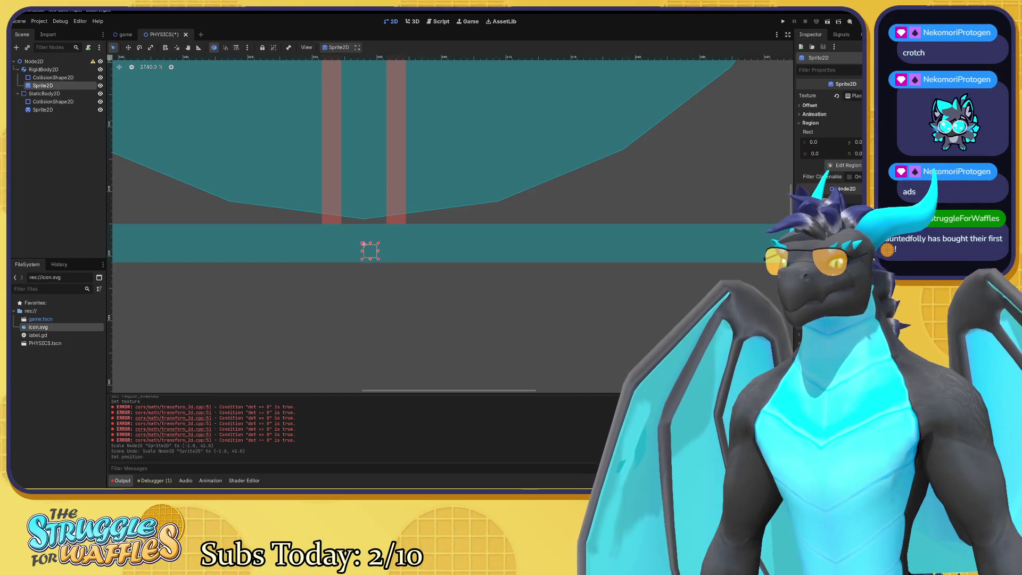
{"action": "key", "text": "Up"}
{"action": "key", "text": "Up"}
{"action": "key", "text": "Up"}
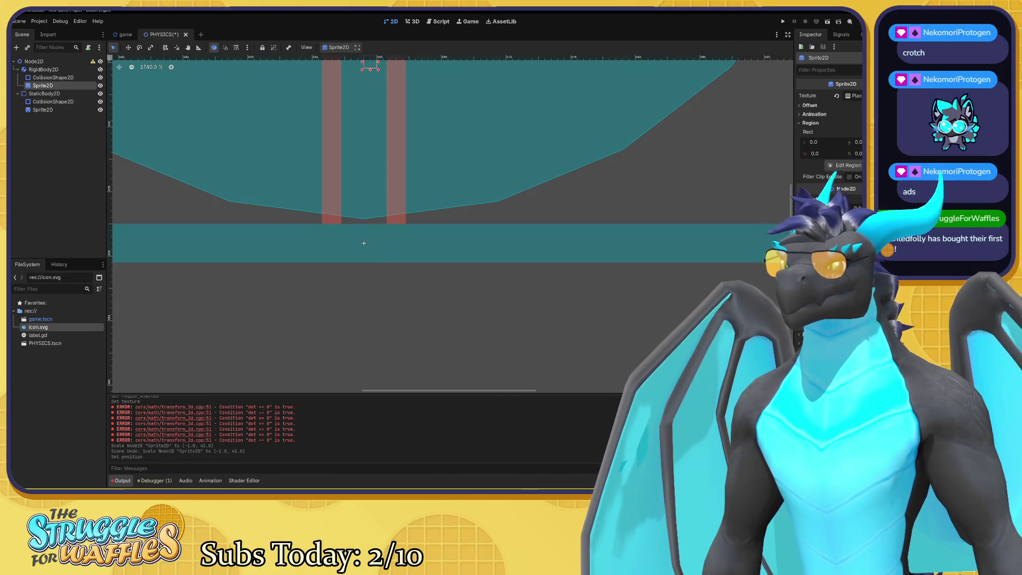
{"action": "scroll", "coordinate": [690, 266], "scroll_direction": "down", "scroll_amount": 6}
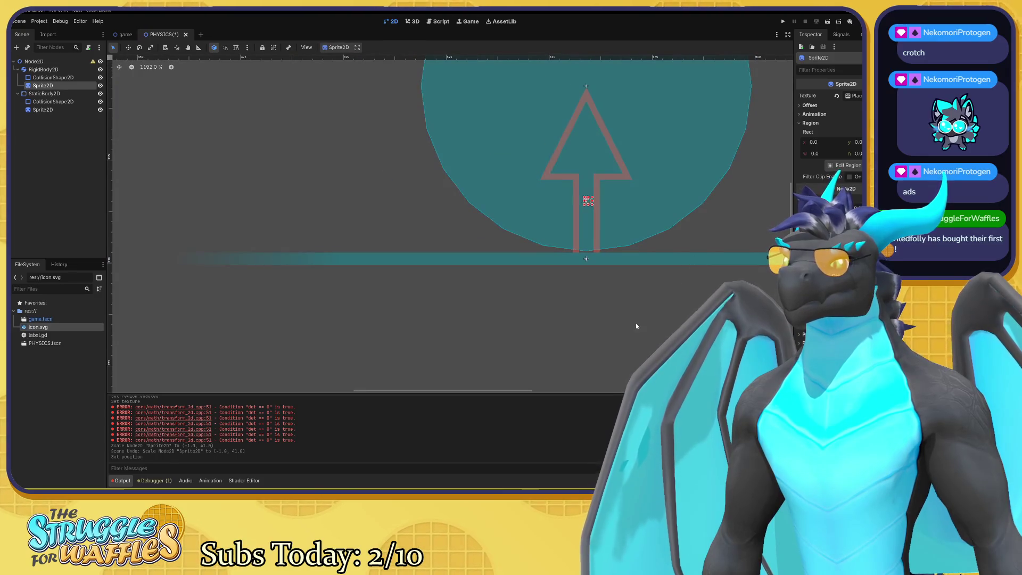
{"action": "left_click_drag", "start_coordinate": [467, 394], "coordinate": [477, 394]}
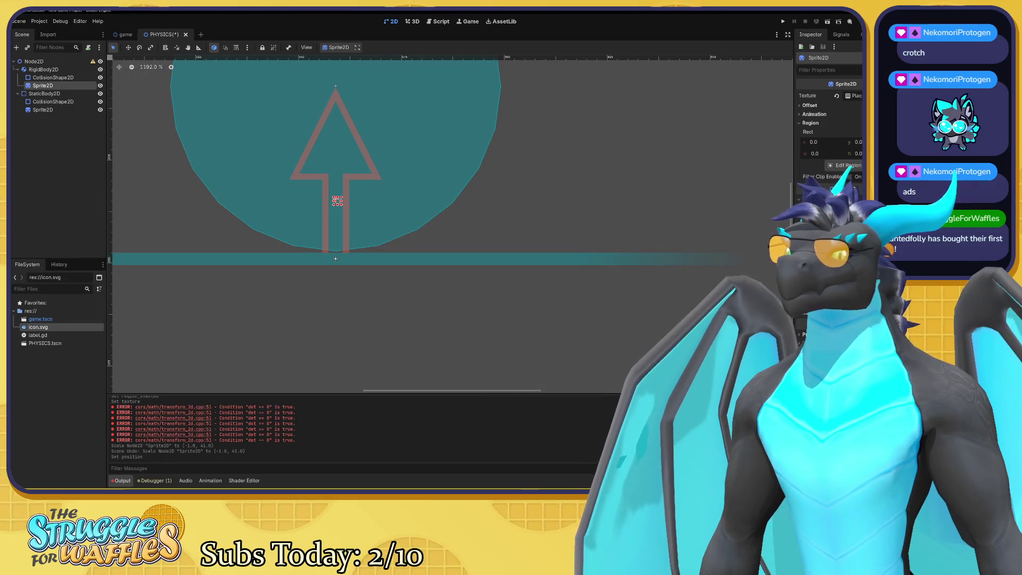
{"action": "key", "text": "Down"}
{"action": "key", "text": "Up"}
{"action": "key", "text": "Up"}
{"action": "key", "text": "Up"}
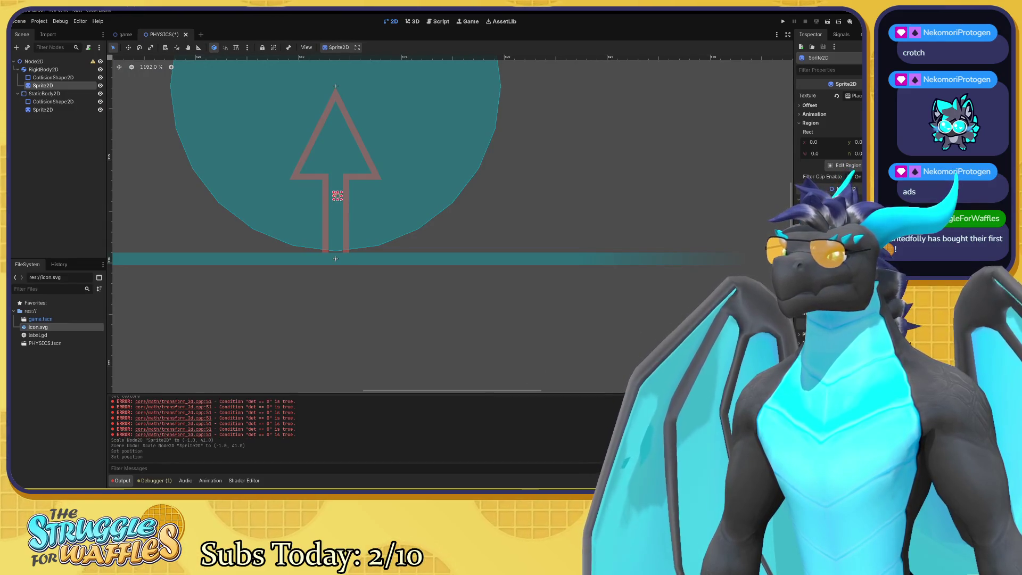
{"action": "key", "text": "Up"}
{"action": "key", "text": "Up"}
{"action": "key", "text": "Up"}
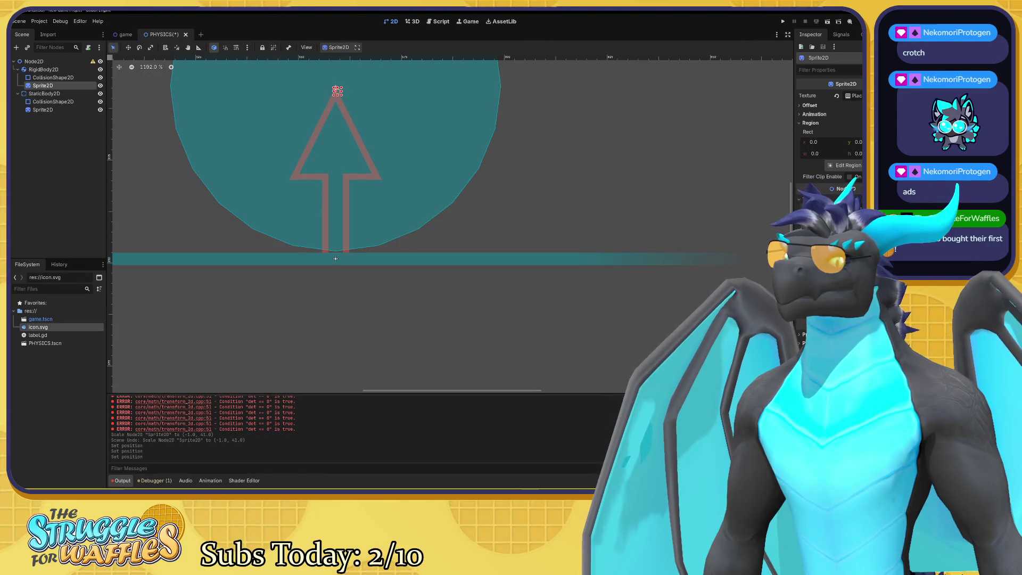
{"action": "key", "text": "Up"}
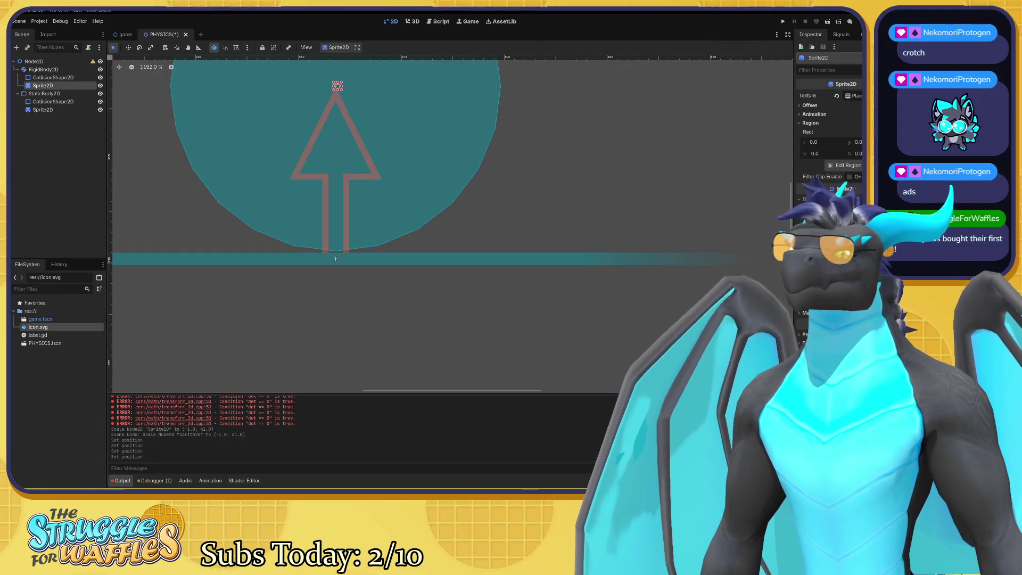
{"action": "left_click", "coordinate": [53, 109]}
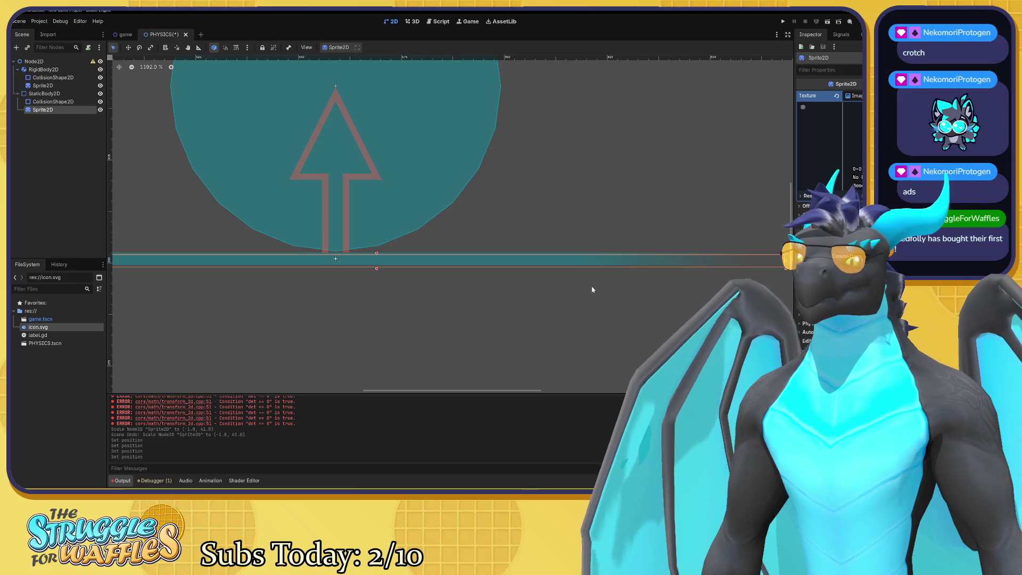
Shorten the ground sprite from its right end and drag icon.svg onto its Texture.
{"action": "mouse_move", "coordinate": [472, 338]}
{"action": "left_mouse_down"}
{"action": "mouse_move", "coordinate": [588, 360]}
{"action": "mouse_move", "coordinate": [488, 342]}
{"action": "mouse_move", "coordinate": [537, 341]}
{"action": "left_mouse_up"}
{"action": "scroll", "coordinate": [583, 361], "scroll_direction": "down", "scroll_amount": 3}
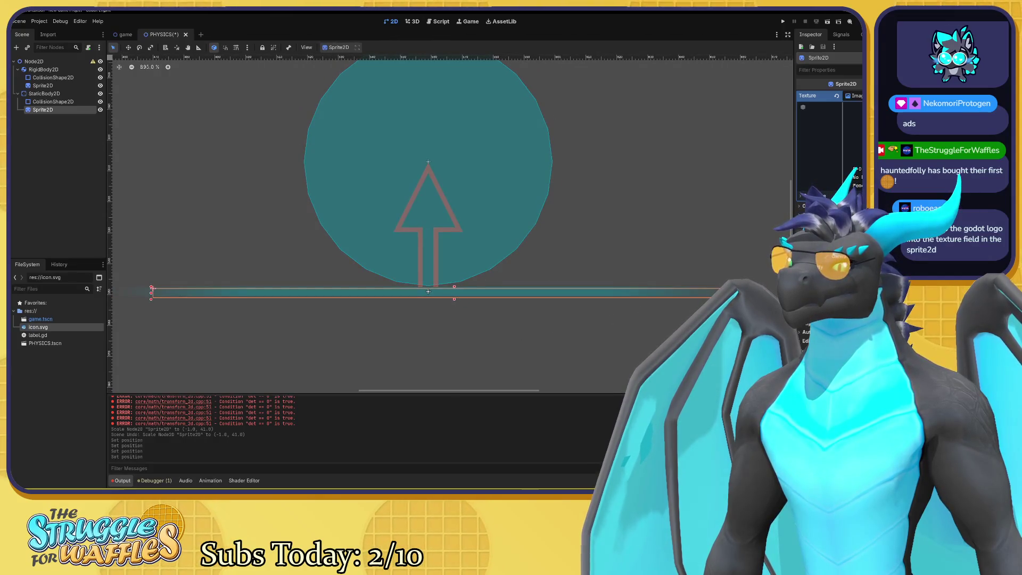
{"action": "left_click_drag", "start_coordinate": [756, 292], "coordinate": [703, 295]}
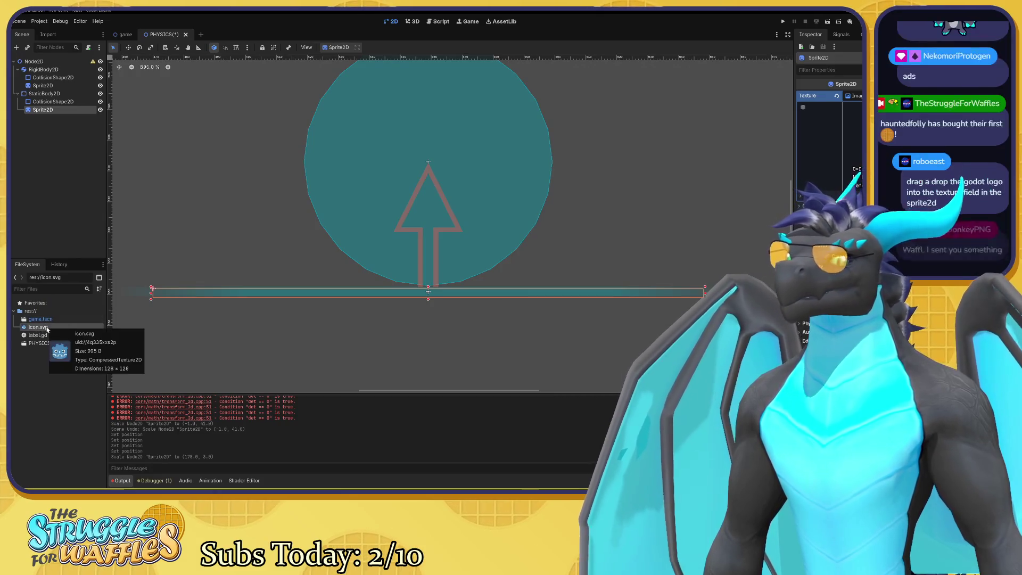
{"action": "mouse_move", "coordinate": [46, 325]}
{"action": "left_mouse_down"}
{"action": "mouse_move", "coordinate": [548, 250]}
{"action": "mouse_move", "coordinate": [807, 144]}
{"action": "mouse_move", "coordinate": [368, 197]}
{"action": "mouse_move", "coordinate": [777, 197]}
{"action": "mouse_move", "coordinate": [817, 150]}
{"action": "left_mouse_up"}
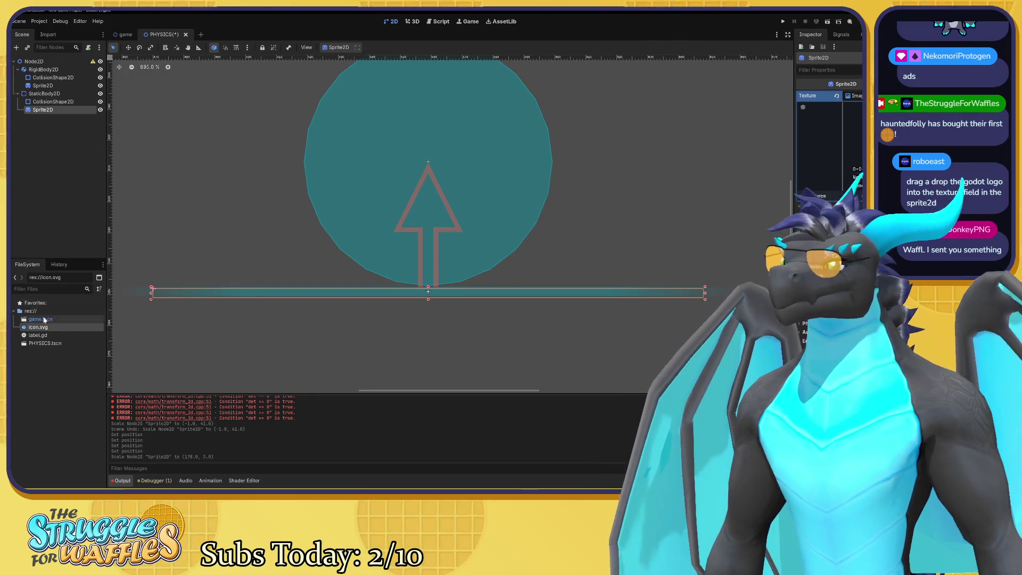
{"action": "mouse_move", "coordinate": [43, 328]}
{"action": "left_mouse_down"}
{"action": "mouse_move", "coordinate": [600, 183]}
{"action": "mouse_move", "coordinate": [819, 109]}
{"action": "mouse_move", "coordinate": [804, 111]}
{"action": "left_mouse_up"}
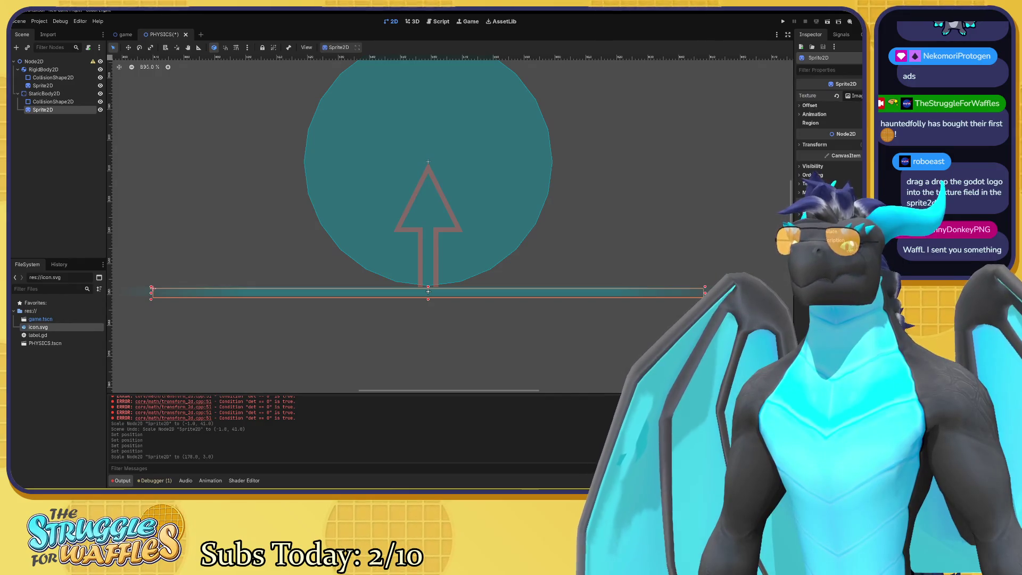
Expand the ground sprite's ImageTexture in the Inspector to view its preview and size.
{"action": "left_click", "coordinate": [857, 97]}
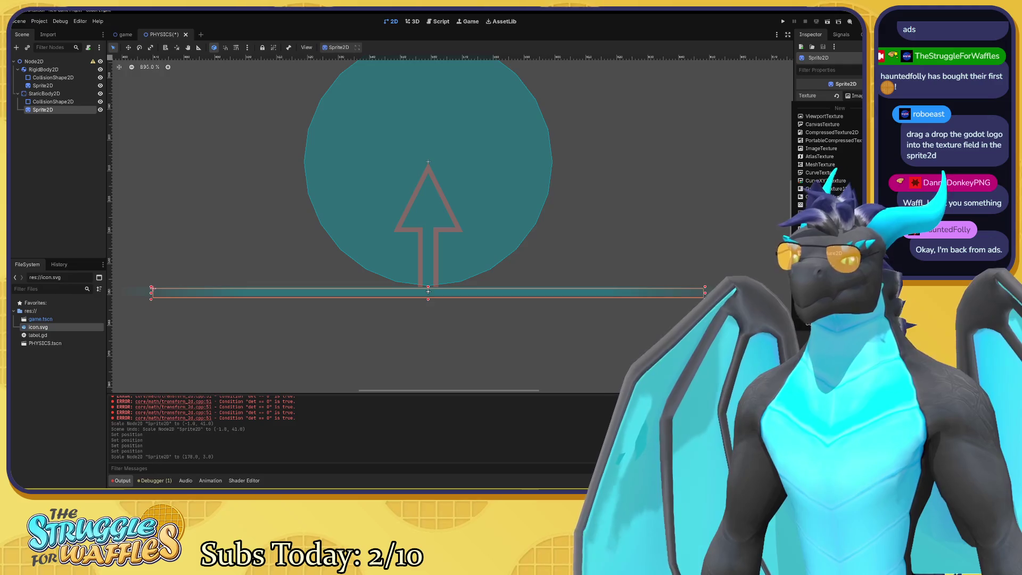
{"action": "key", "text": "Escape"}
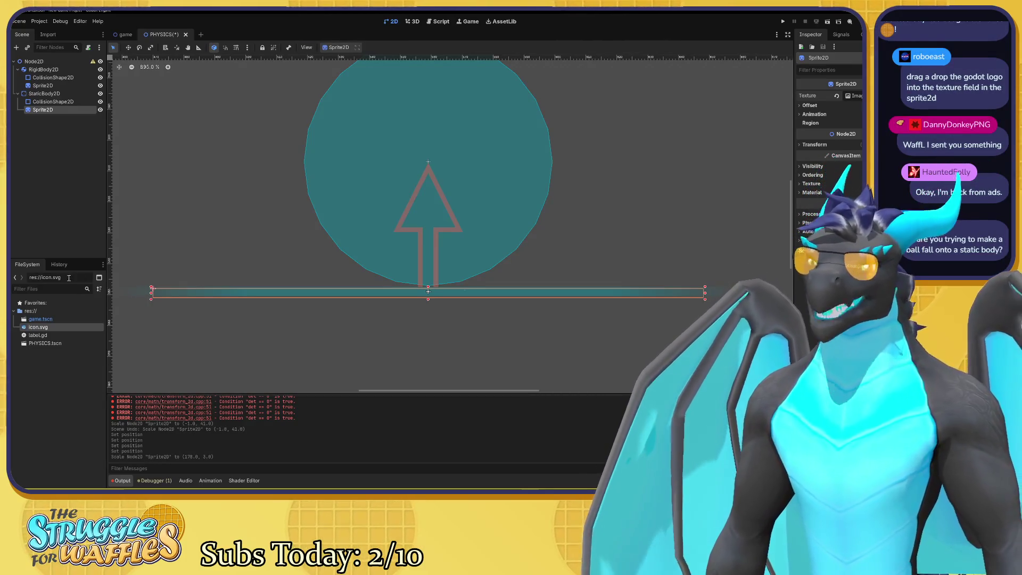
{"action": "scroll", "coordinate": [346, 256], "scroll_direction": "up", "scroll_amount": 2}
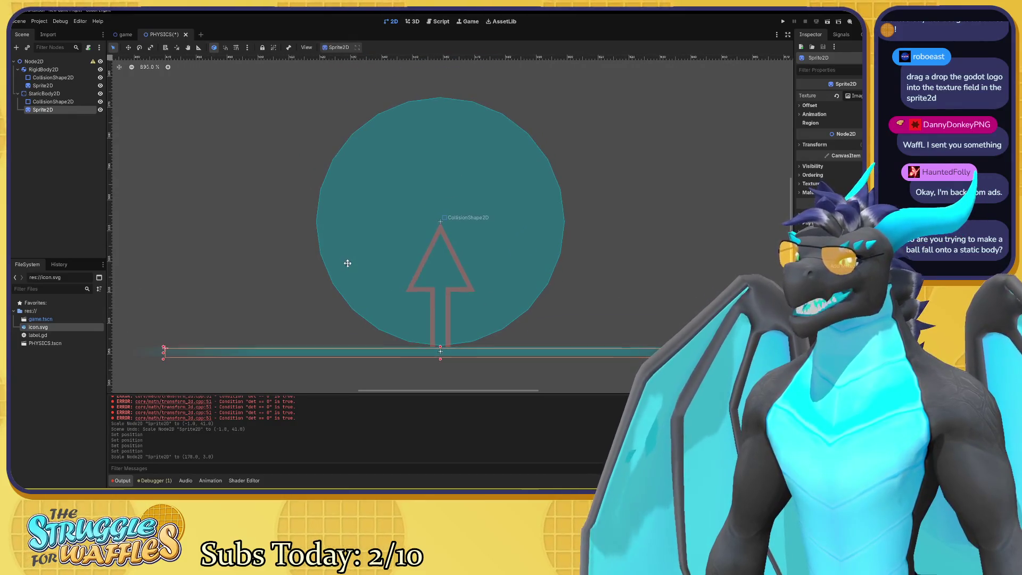
{"action": "left_click_drag", "start_coordinate": [333, 253], "coordinate": [326, 249]}
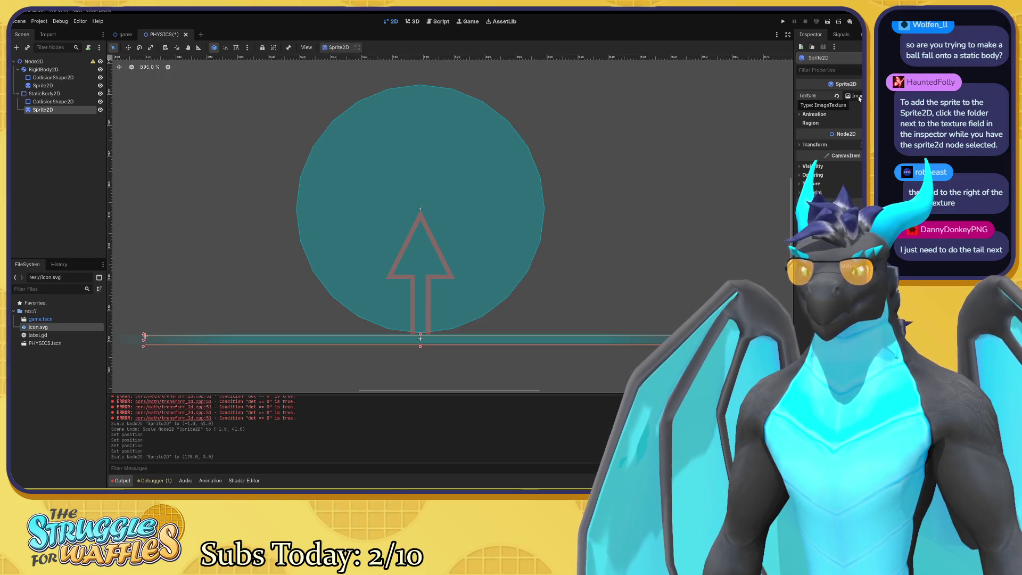
{"action": "left_click", "coordinate": [858, 96]}
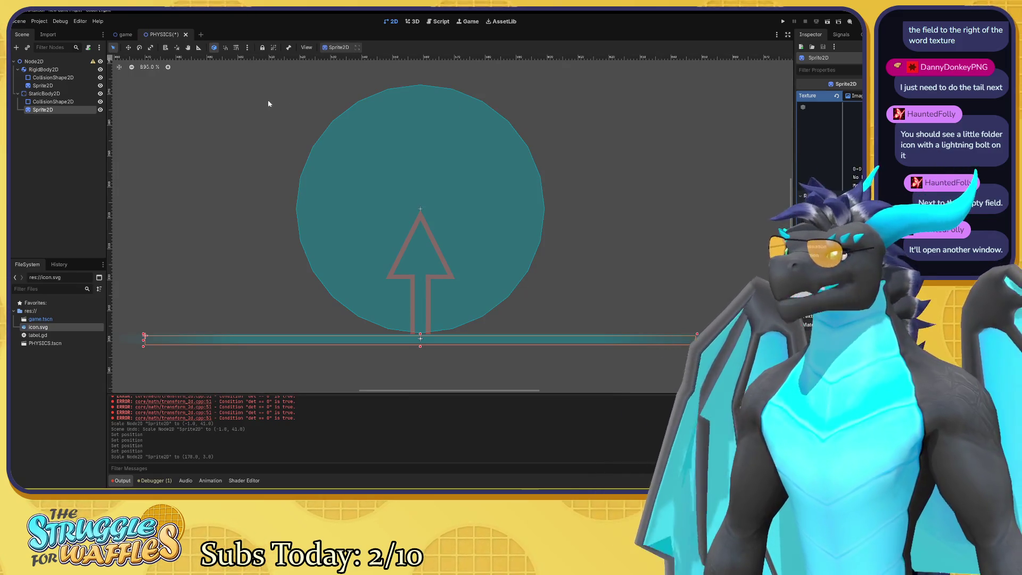
{"action": "left_click", "coordinate": [819, 107]}
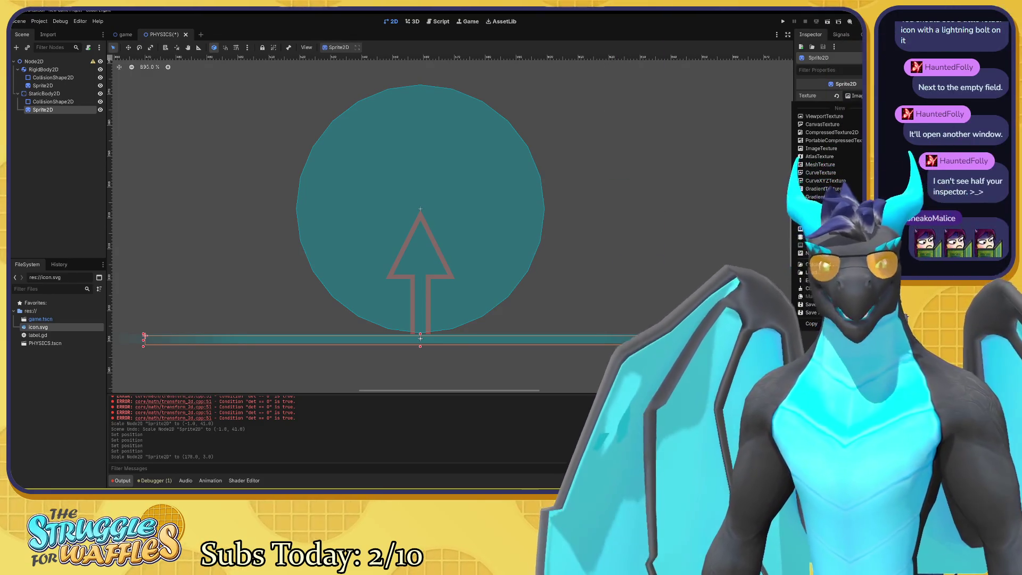
{"action": "key", "text": "Escape"}
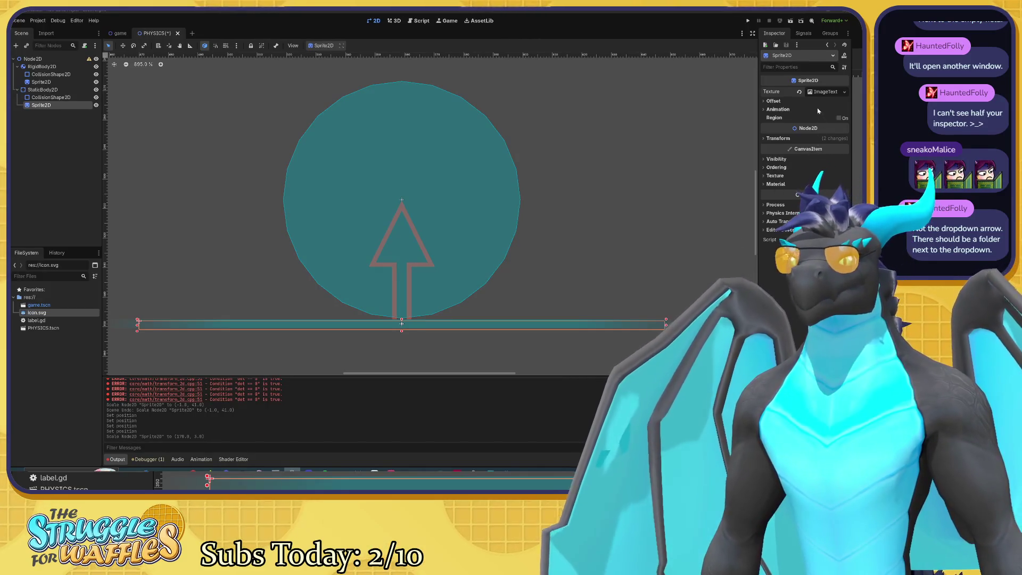
{"action": "left_click", "coordinate": [810, 93]}
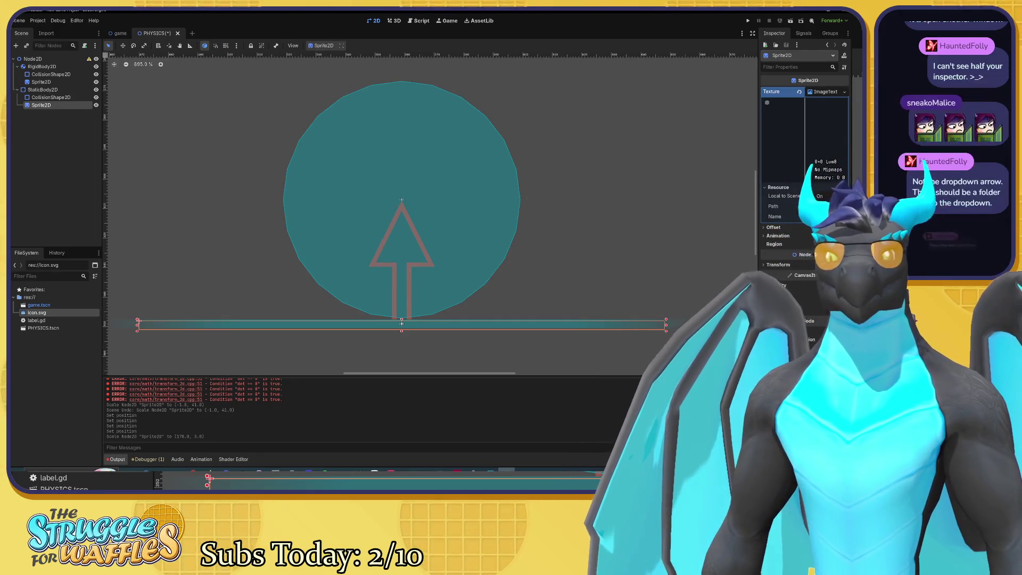
{"action": "left_click", "coordinate": [799, 91]}
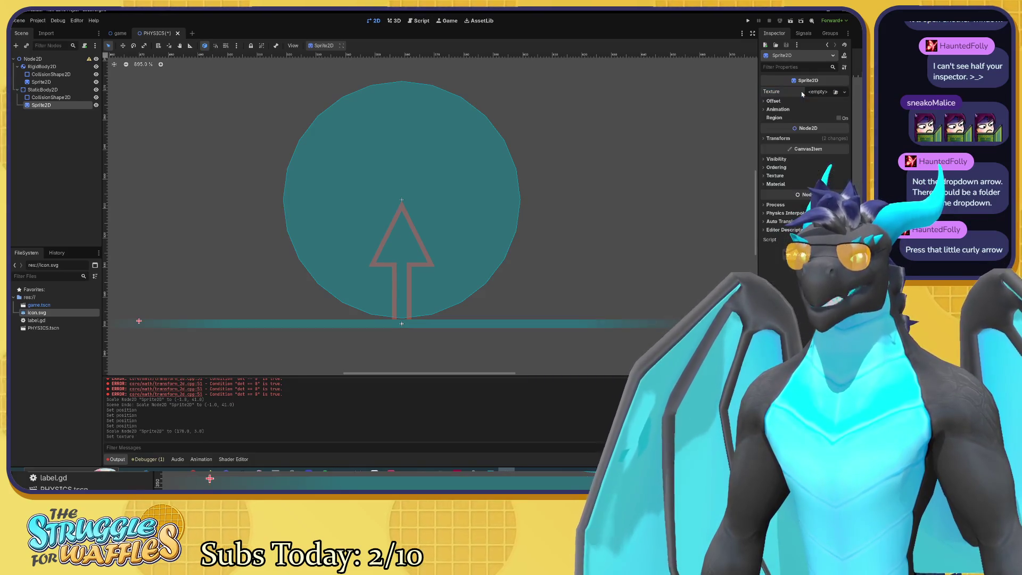
Quick-load icon.svg as the ground Sprite2D's texture.
{"action": "left_click", "coordinate": [835, 92]}
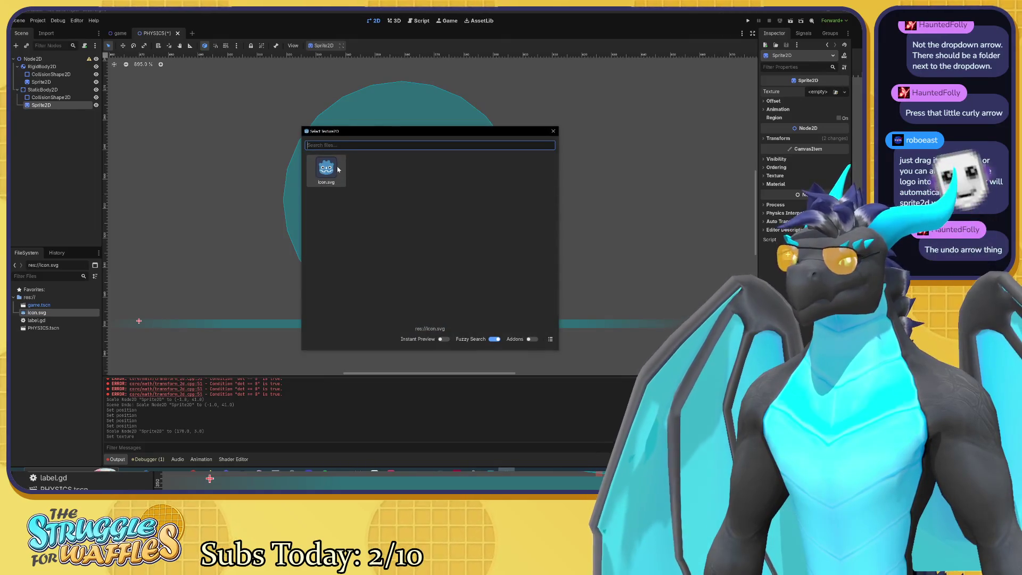
{"action": "double_click", "coordinate": [337, 169]}
{"action": "scroll", "coordinate": [494, 186], "scroll_direction": "down", "scroll_amount": 15}
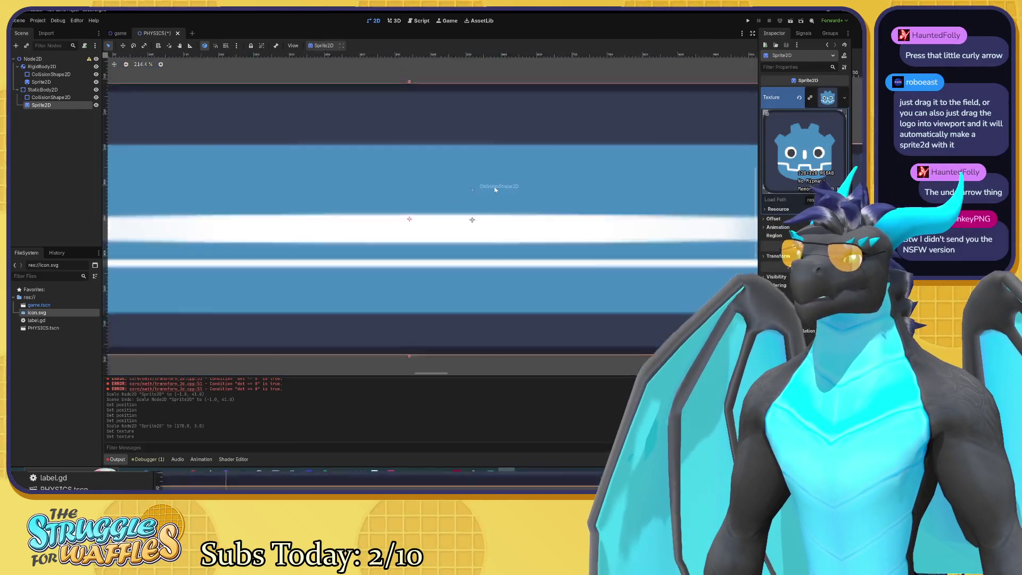
{"action": "scroll", "coordinate": [495, 189], "scroll_direction": "down", "scroll_amount": 10}
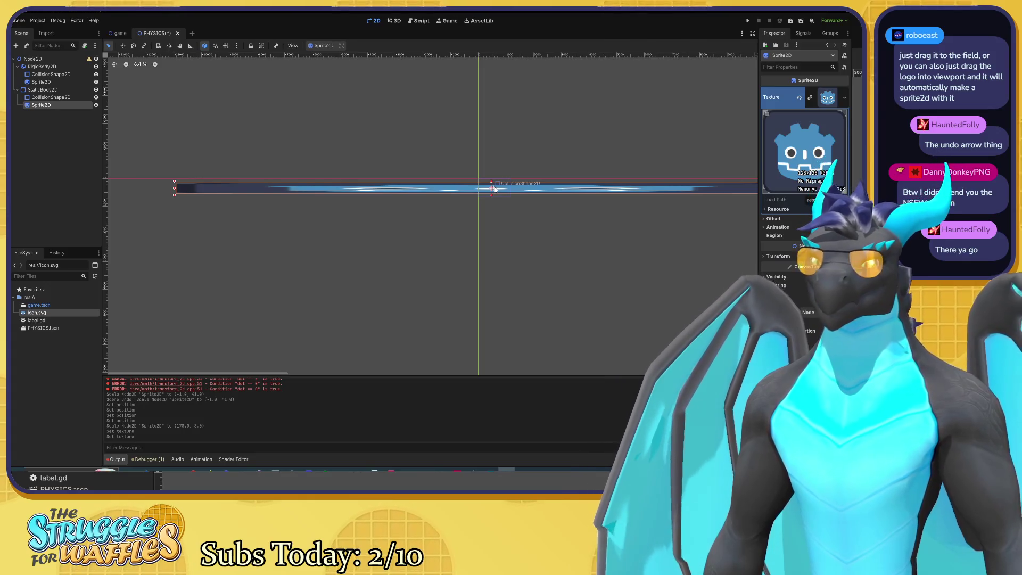
{"action": "scroll", "coordinate": [505, 194], "scroll_direction": "up", "scroll_amount": 8}
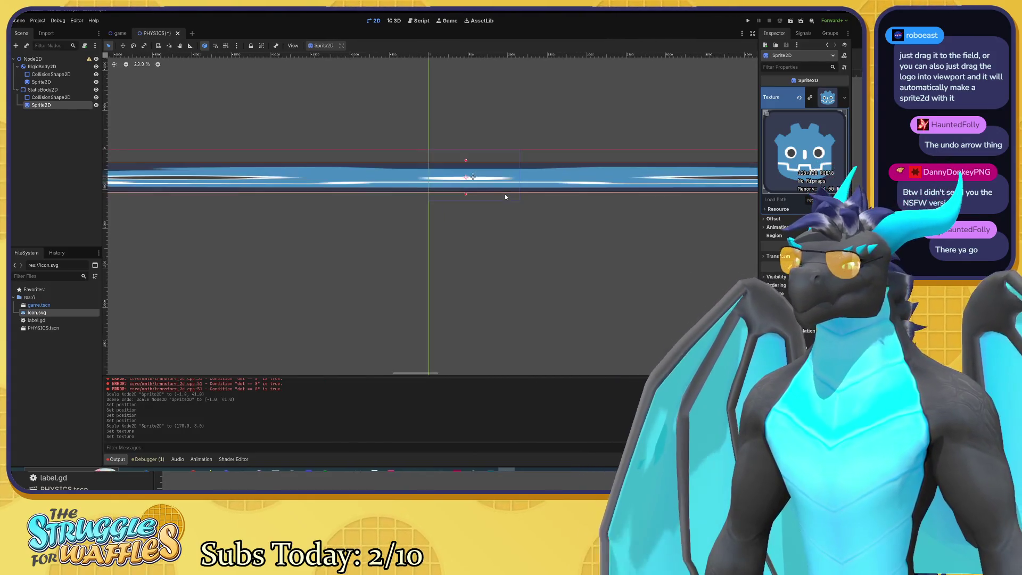
{"action": "scroll", "coordinate": [498, 194], "scroll_direction": "up", "scroll_amount": 5}
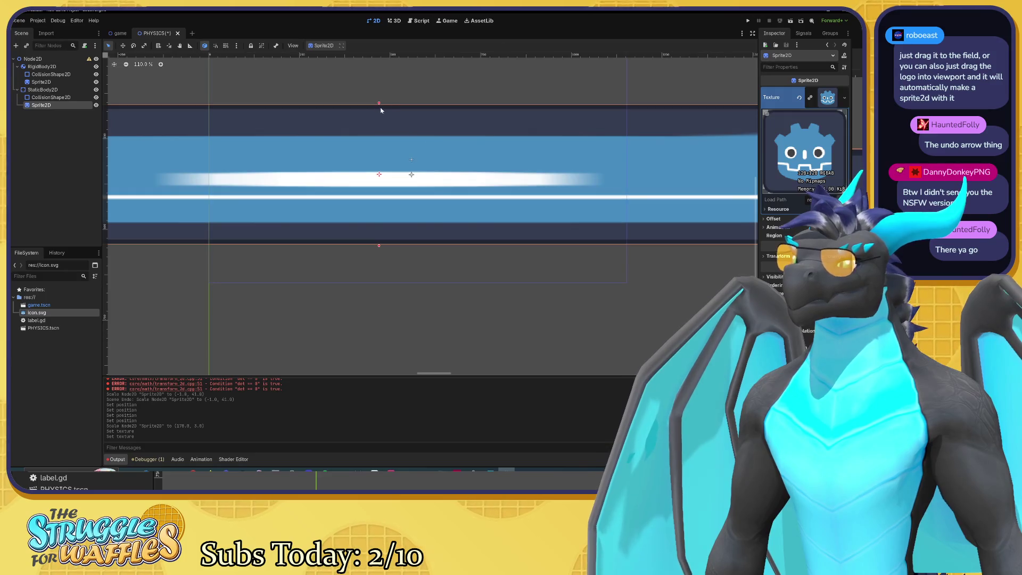
Squash the stretched icon into a thin band at scale 170 by 0.31, positioned at (0, 8).
{"action": "mouse_move", "coordinate": [379, 105]}
{"action": "left_mouse_down"}
{"action": "mouse_move", "coordinate": [381, 228]}
{"action": "mouse_move", "coordinate": [424, 179]}
{"action": "left_mouse_up"}
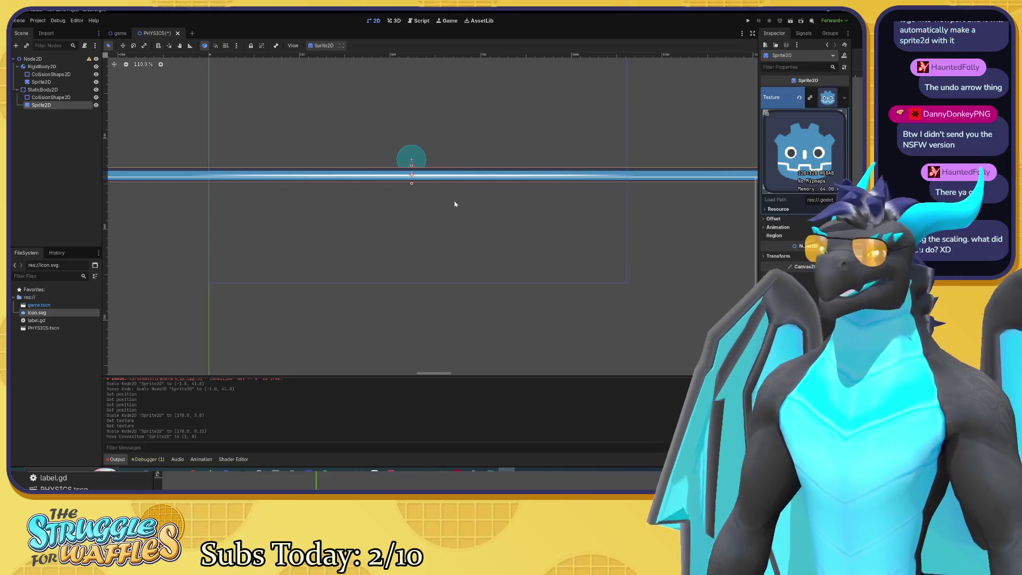
{"action": "scroll", "coordinate": [455, 204], "scroll_direction": "up", "scroll_amount": 5}
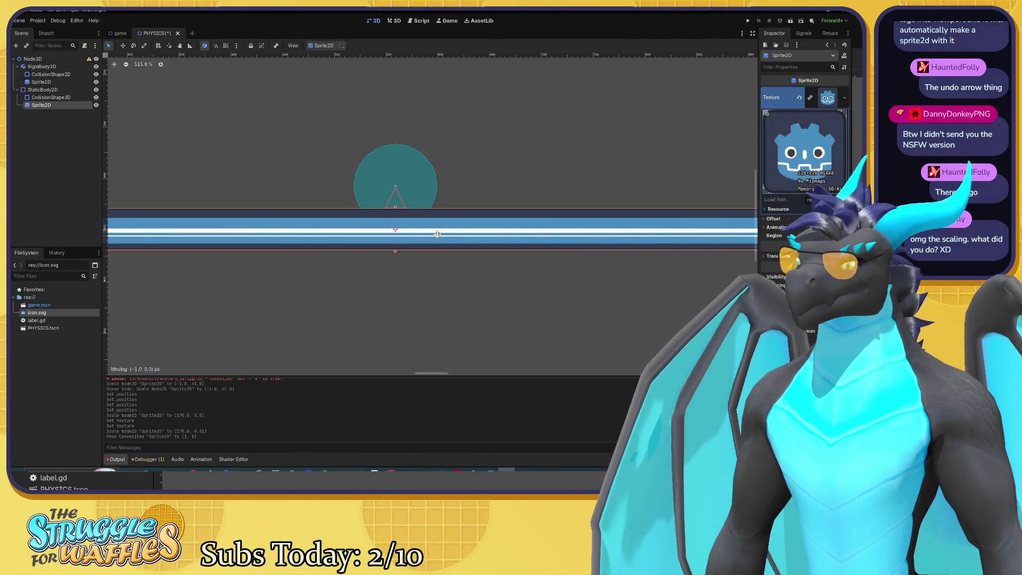
{"action": "left_click_drag", "start_coordinate": [437, 234], "coordinate": [437, 234]}
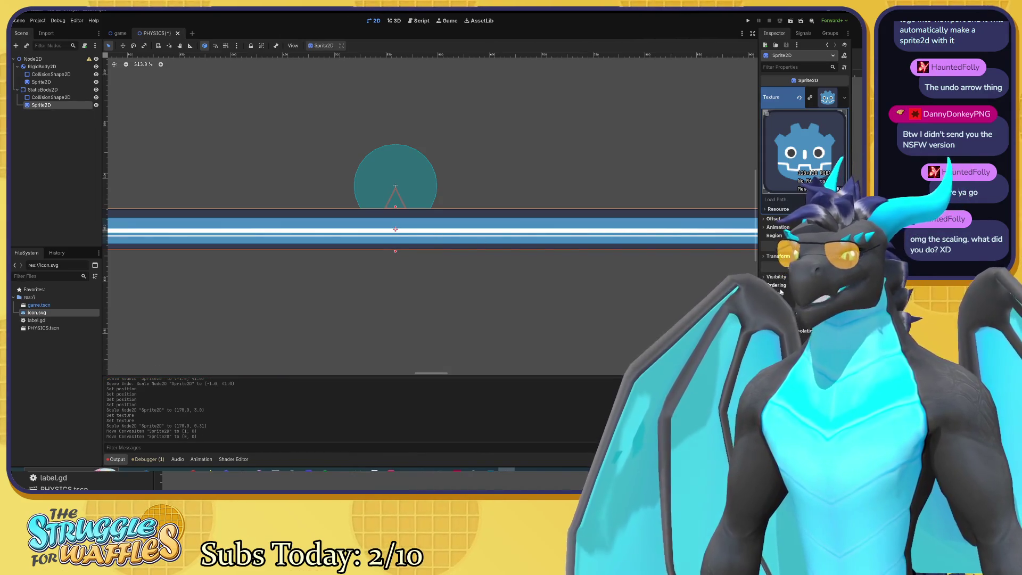
{"action": "scroll", "coordinate": [464, 223], "scroll_direction": "up", "scroll_amount": 5}
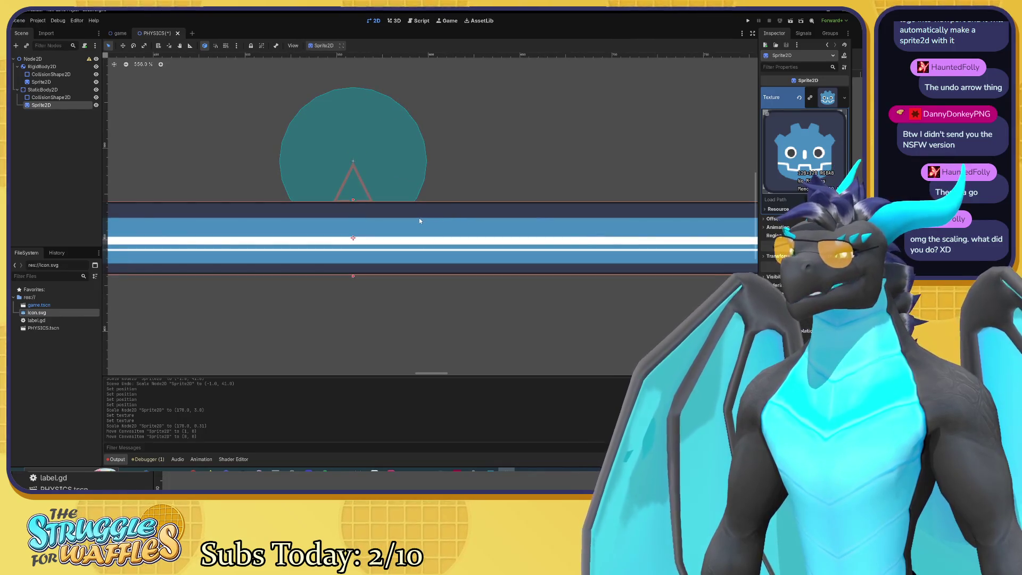
{"action": "scroll", "coordinate": [420, 220], "scroll_direction": "down", "scroll_amount": 20}
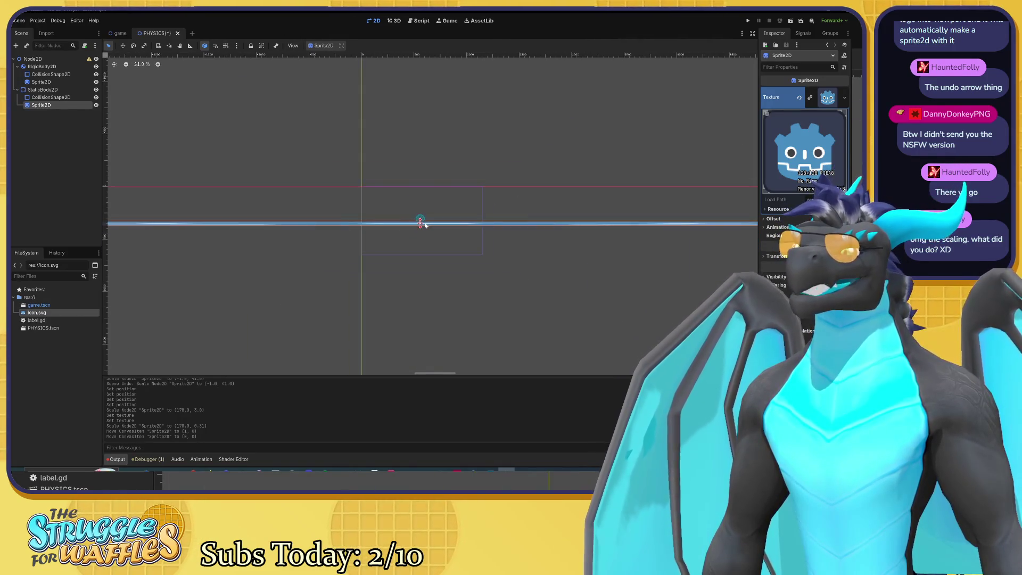
{"action": "scroll", "coordinate": [421, 223], "scroll_direction": "down", "scroll_amount": 14}
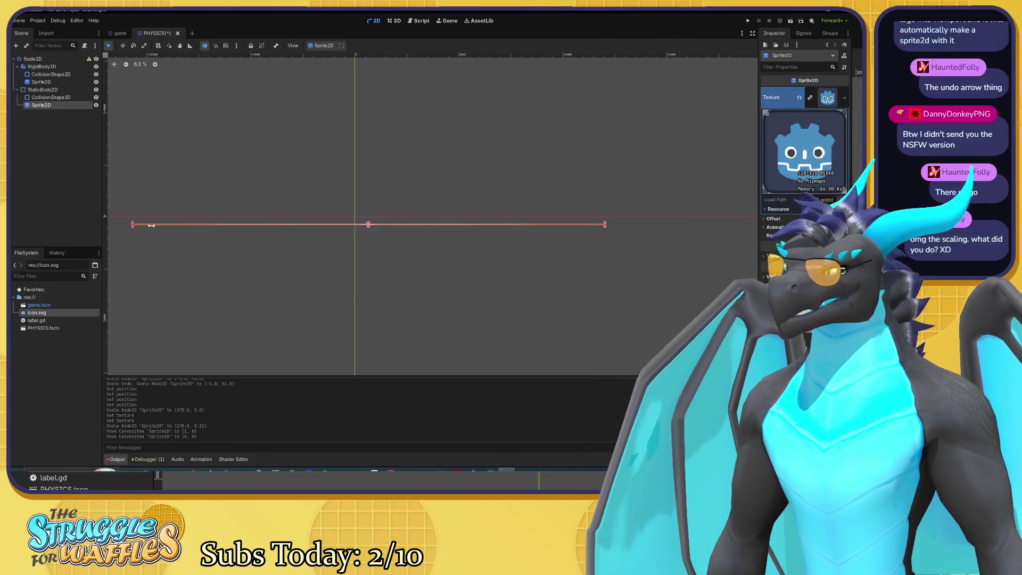
Resize the ground icon sprite to a small proportioned logo at scale 0.25 by 0.29.
{"action": "left_click_drag", "start_coordinate": [151, 225], "coordinate": [443, 241]}
{"action": "mouse_move", "coordinate": [510, 237]}
{"action": "left_mouse_down"}
{"action": "mouse_move", "coordinate": [600, 224]}
{"action": "mouse_move", "coordinate": [377, 223]}
{"action": "mouse_move", "coordinate": [425, 225]}
{"action": "left_mouse_up"}
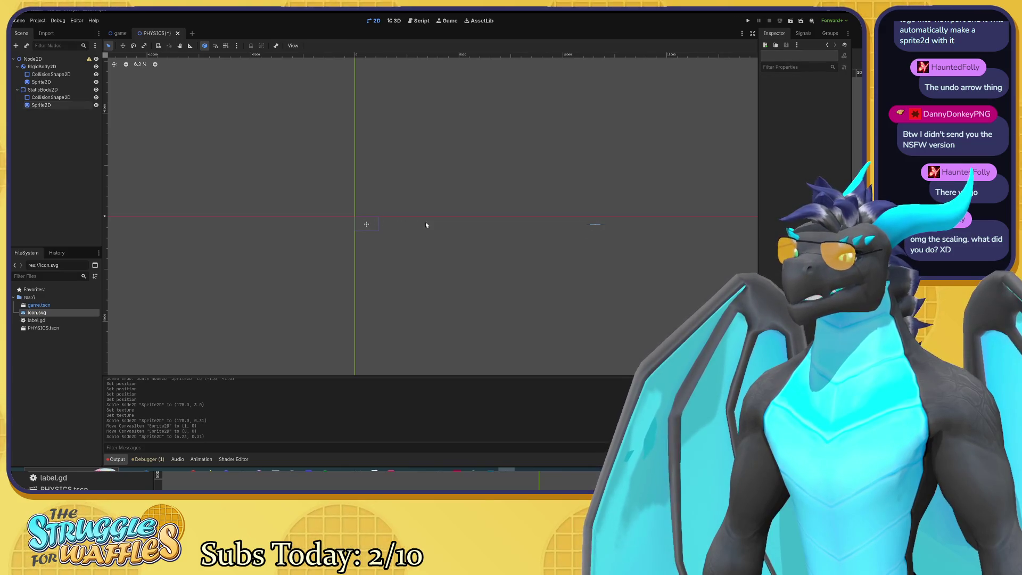
{"action": "left_click", "coordinate": [596, 225]}
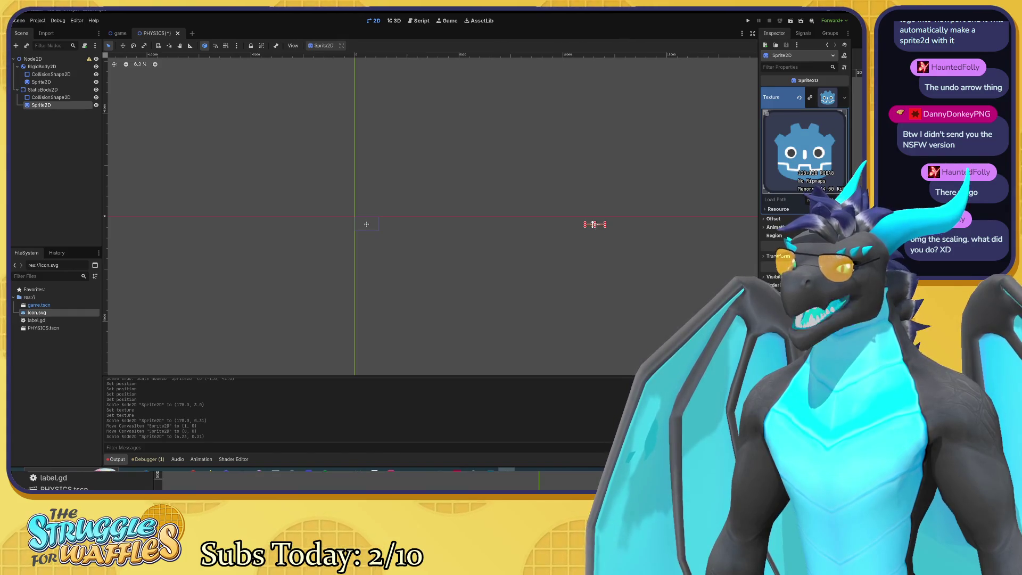
{"action": "left_click_drag", "start_coordinate": [597, 226], "coordinate": [369, 224]}
{"action": "scroll", "coordinate": [367, 226], "scroll_direction": "up", "scroll_amount": 9}
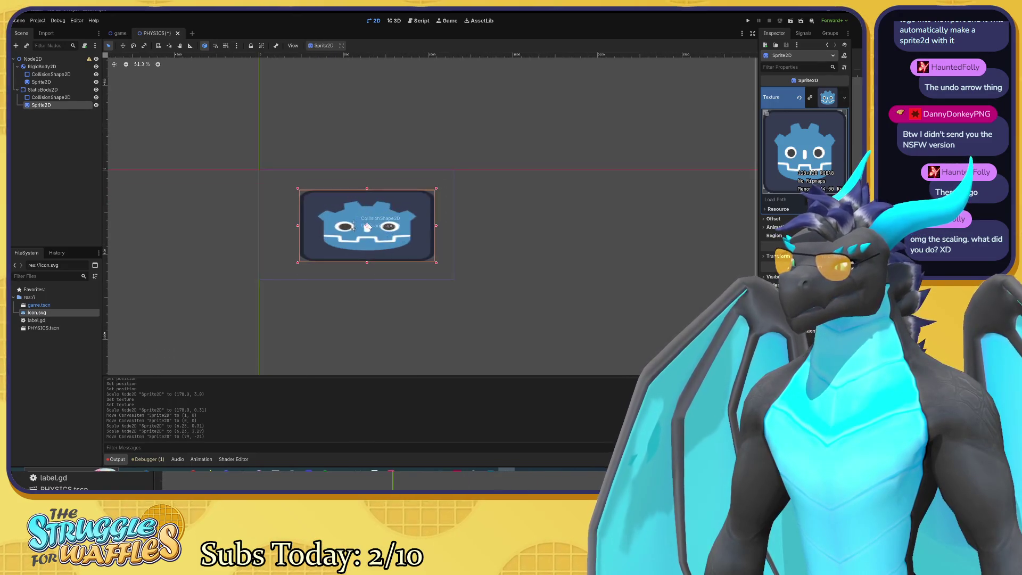
{"action": "scroll", "coordinate": [367, 225], "scroll_direction": "up", "scroll_amount": 3}
{"action": "left_click_drag", "start_coordinate": [606, 264], "coordinate": [625, 235]}
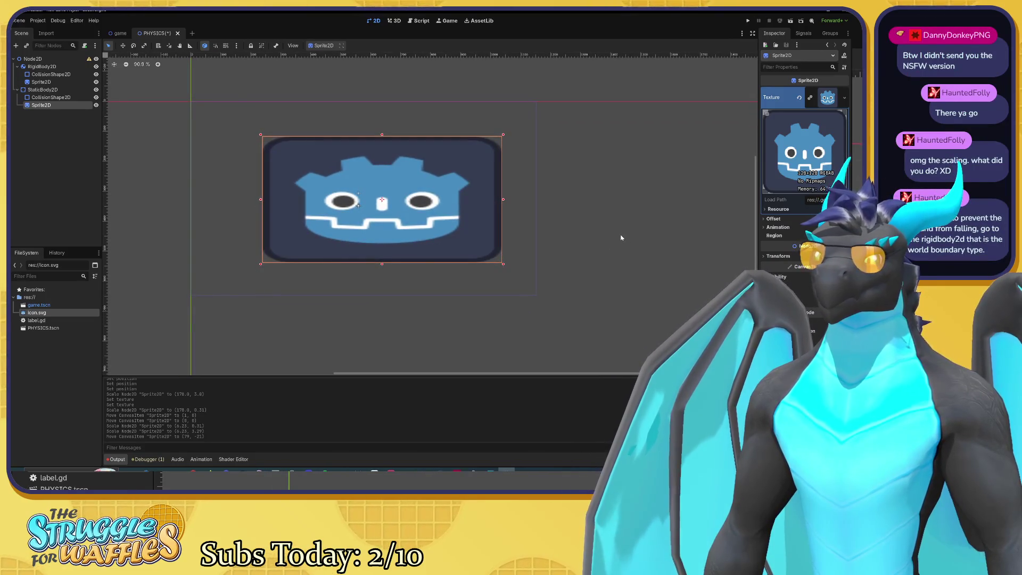
{"action": "left_click", "coordinate": [49, 91]}
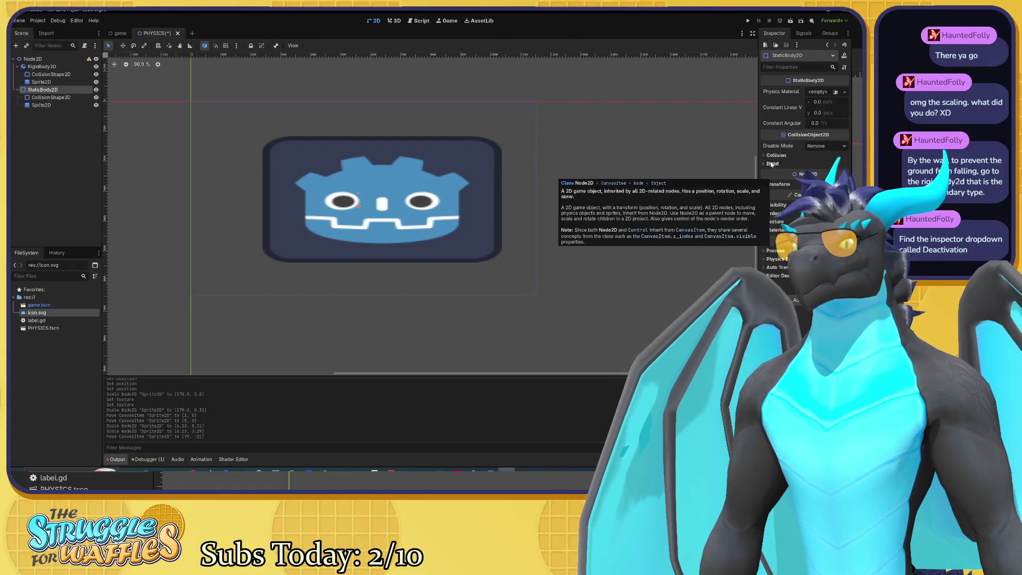
Check StaticBody2D's collision settings, then cancel the Add Node dialog without adding anything.
{"action": "left_click", "coordinate": [766, 156]}
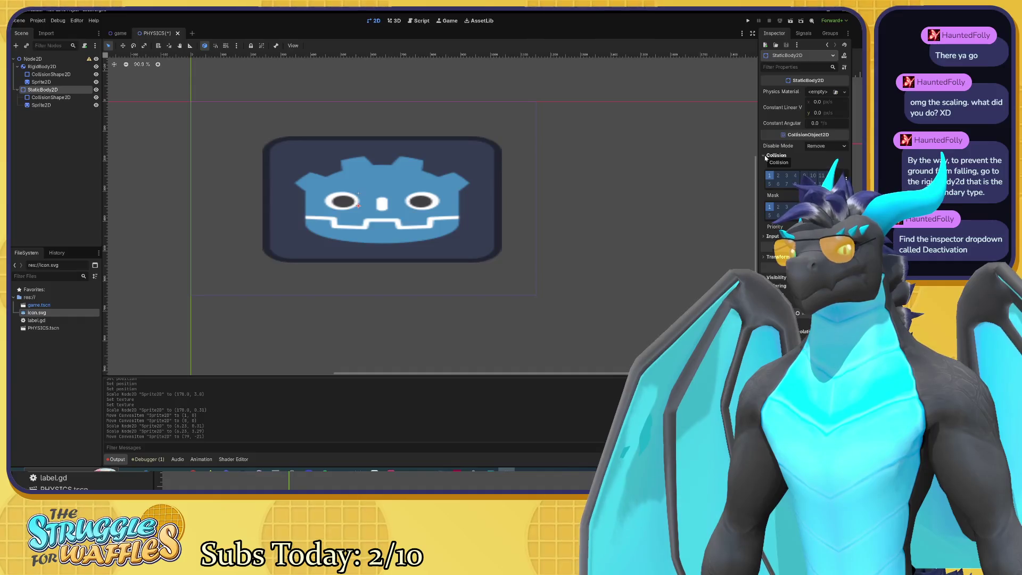
{"action": "left_click", "coordinate": [765, 156]}
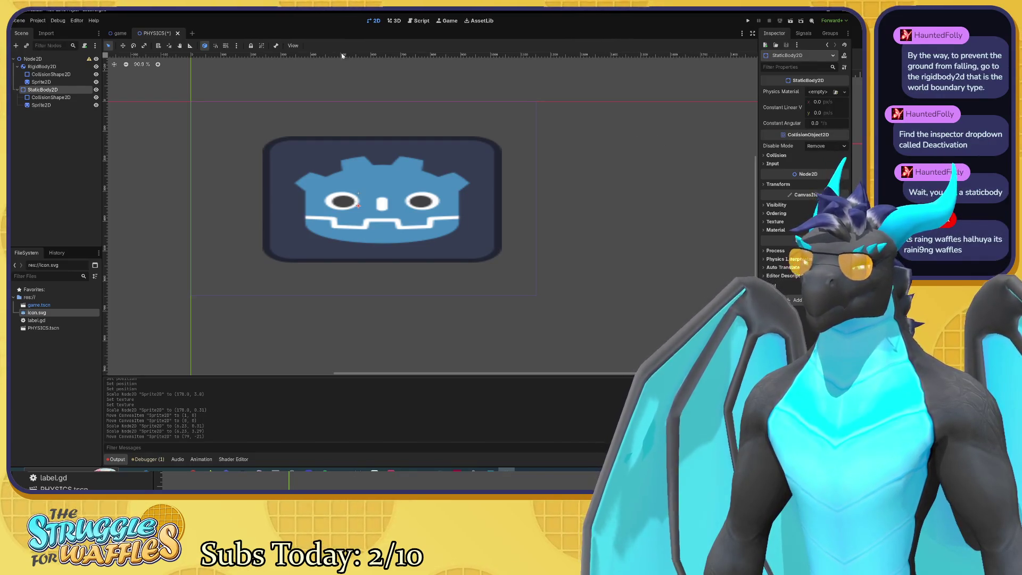
{"action": "left_click", "coordinate": [16, 46]}
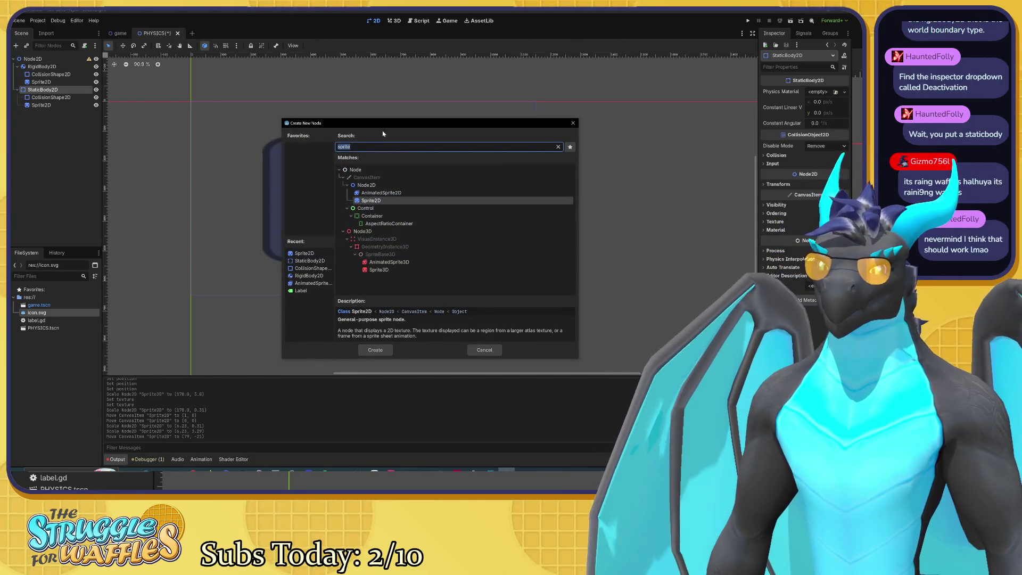
{"action": "left_click", "coordinate": [571, 124]}
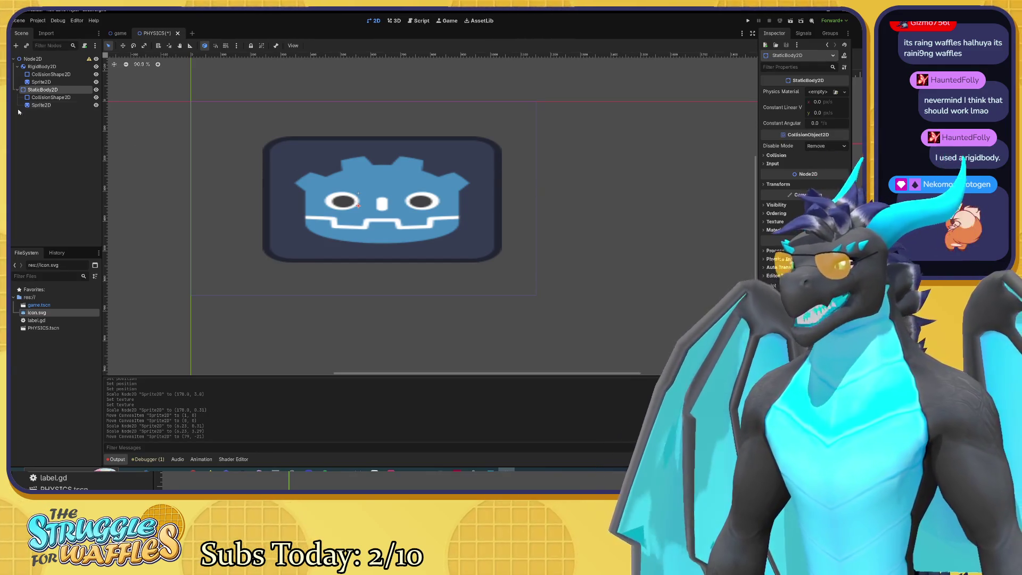
{"action": "left_click", "coordinate": [41, 105]}
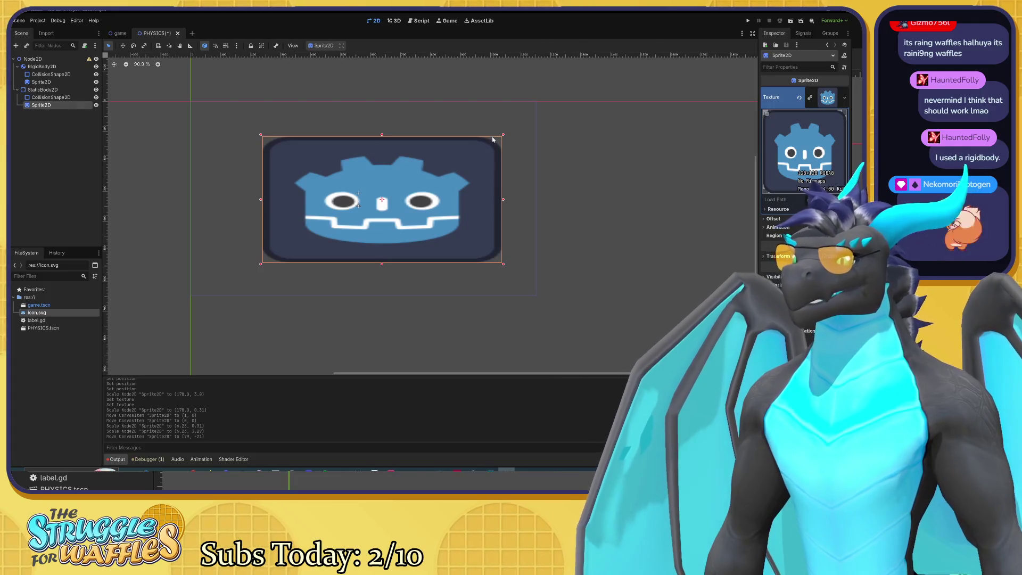
Flatten the ground's Godot icon sprite into a thin ground strip.
{"action": "mouse_move", "coordinate": [503, 137]}
{"action": "left_mouse_down"}
{"action": "mouse_move", "coordinate": [388, 137]}
{"action": "mouse_move", "coordinate": [388, 209]}
{"action": "mouse_move", "coordinate": [366, 260]}
{"action": "mouse_move", "coordinate": [372, 229]}
{"action": "mouse_move", "coordinate": [393, 209]}
{"action": "mouse_move", "coordinate": [374, 208]}
{"action": "left_mouse_up"}
{"action": "scroll", "coordinate": [393, 209], "scroll_direction": "up", "scroll_amount": 9}
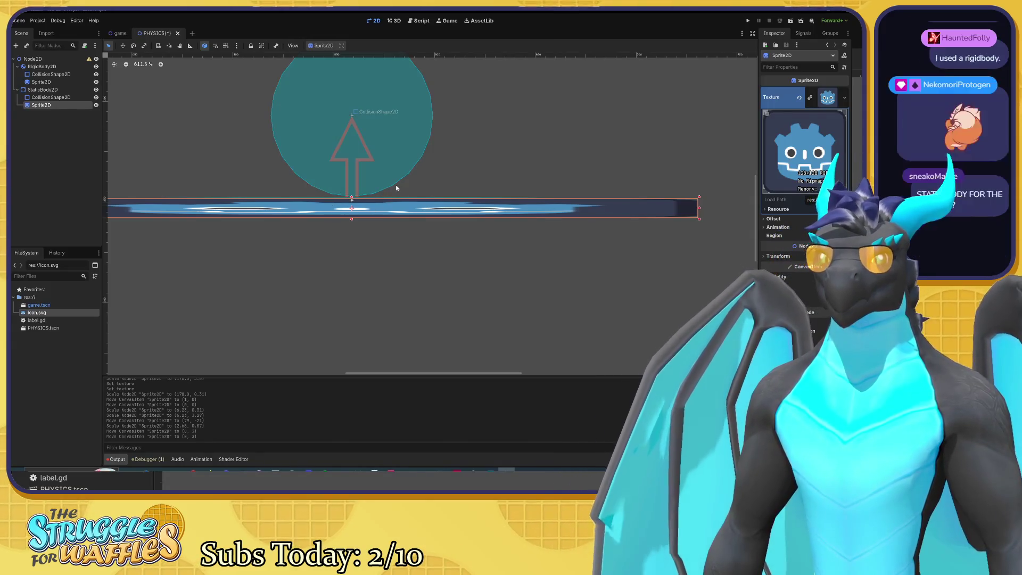
{"action": "scroll", "coordinate": [396, 187], "scroll_direction": "down", "scroll_amount": 2}
{"action": "scroll", "coordinate": [398, 191], "scroll_direction": "down", "scroll_amount": 1}
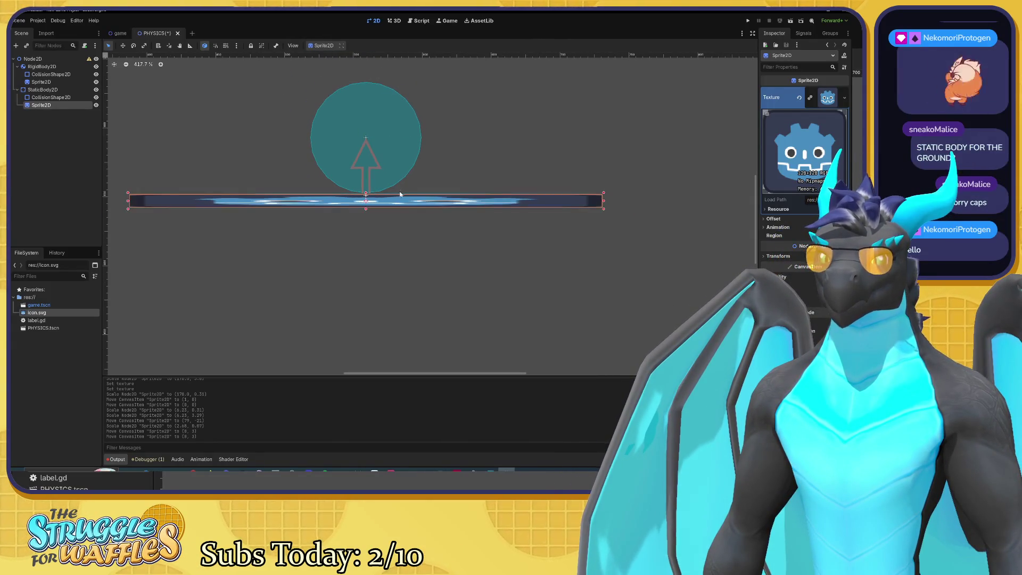
{"action": "scroll", "coordinate": [401, 214], "scroll_direction": "up", "scroll_amount": 1}
Raise the ball's collision circle slightly higher above the ground.
{"action": "left_click", "coordinate": [365, 151]}
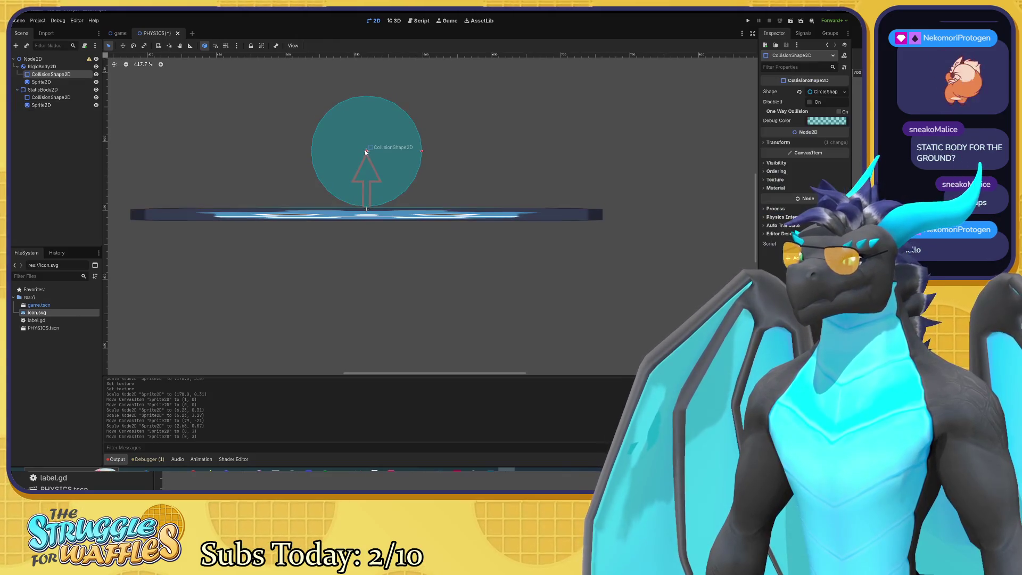
{"action": "left_click_drag", "start_coordinate": [365, 151], "coordinate": [366, 114]}
{"action": "left_click_drag", "start_coordinate": [405, 254], "coordinate": [406, 273]}
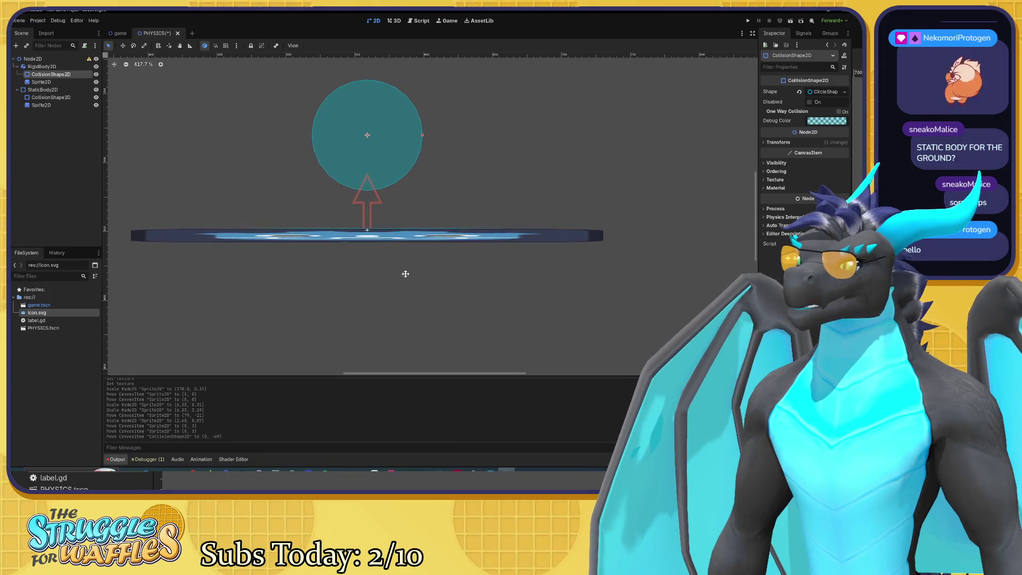
{"action": "left_click", "coordinate": [386, 241]}
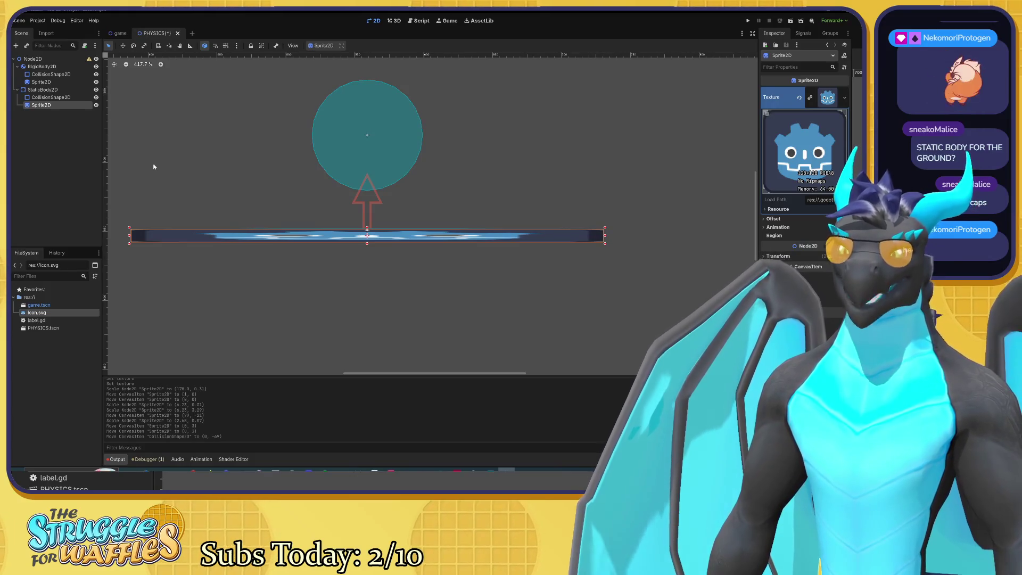
Look up StaticBody2D in Add Node via 'stati' and cancel, then nudge the ground sprite left to (-1, 3).
{"action": "left_click", "coordinate": [16, 45]}
{"action": "type", "text": "stati"}
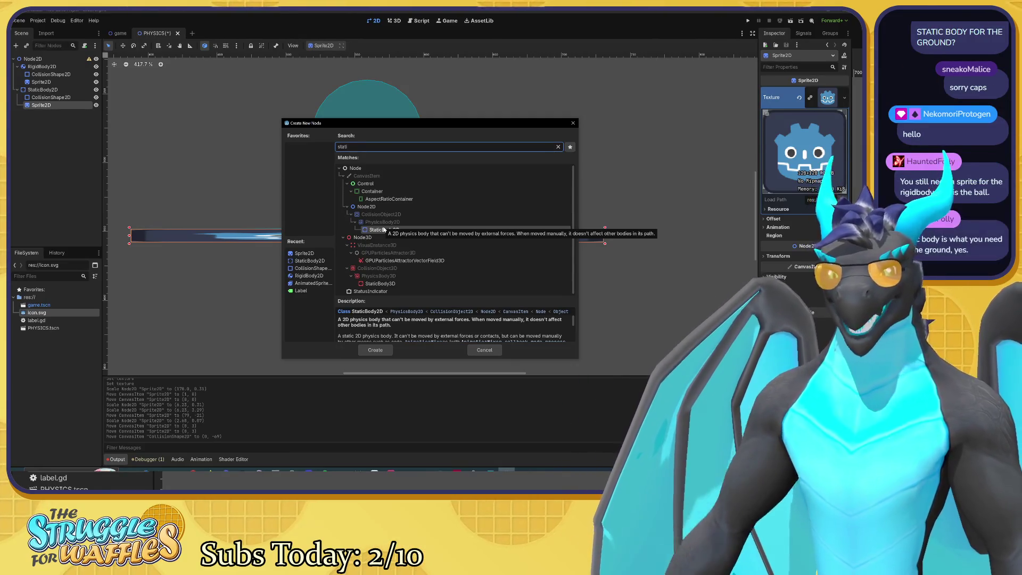
{"action": "scroll", "coordinate": [445, 267], "scroll_direction": "down", "scroll_amount": 1}
{"action": "scroll", "coordinate": [465, 328], "scroll_direction": "down", "scroll_amount": 5}
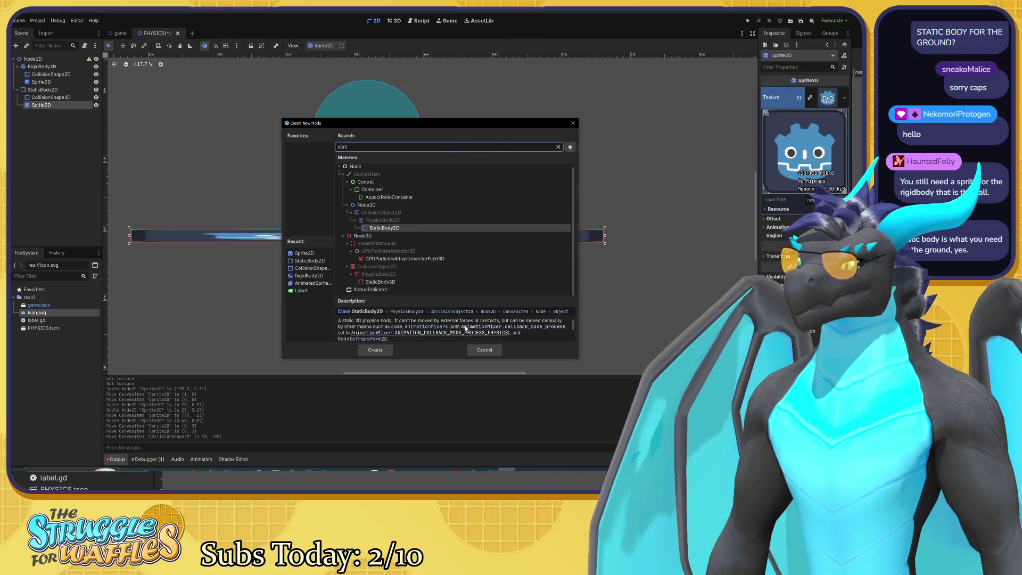
{"action": "scroll", "coordinate": [469, 329], "scroll_direction": "down", "scroll_amount": 2}
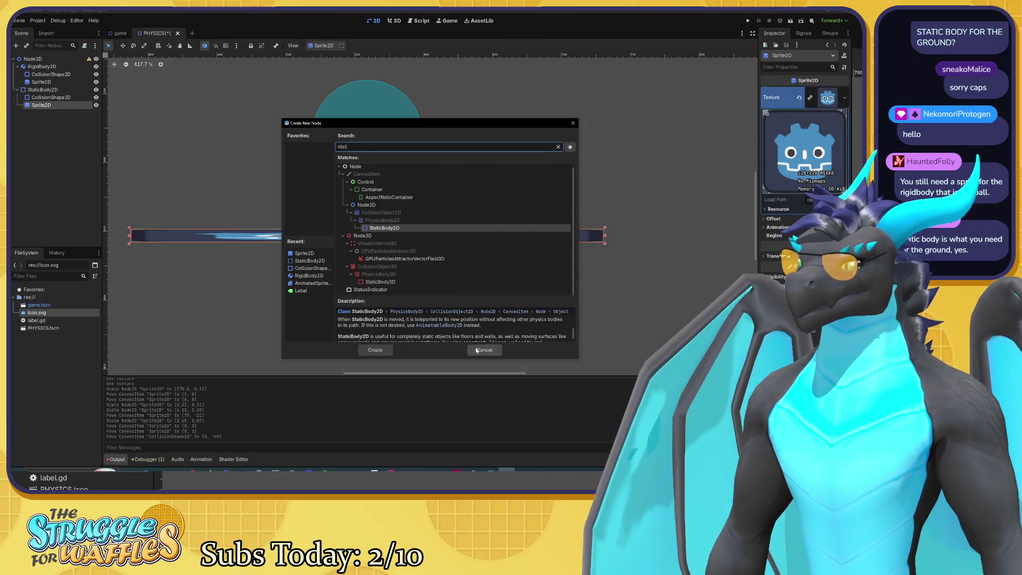
{"action": "left_click", "coordinate": [477, 350]}
{"action": "left_click_drag", "start_coordinate": [397, 238], "coordinate": [396, 237]}
{"action": "scroll", "coordinate": [346, 245], "scroll_direction": "up", "scroll_amount": 2}
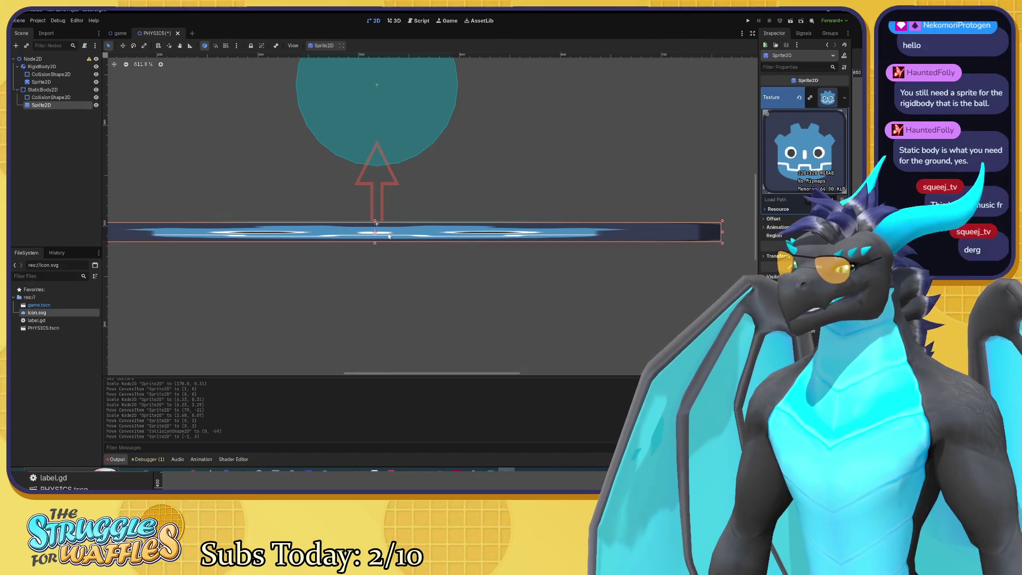
Nudge the ground sprite right and up to settle it at (0, 2).
{"action": "left_click_drag", "start_coordinate": [389, 236], "coordinate": [390, 234]}
{"action": "left_click", "coordinate": [55, 67]}
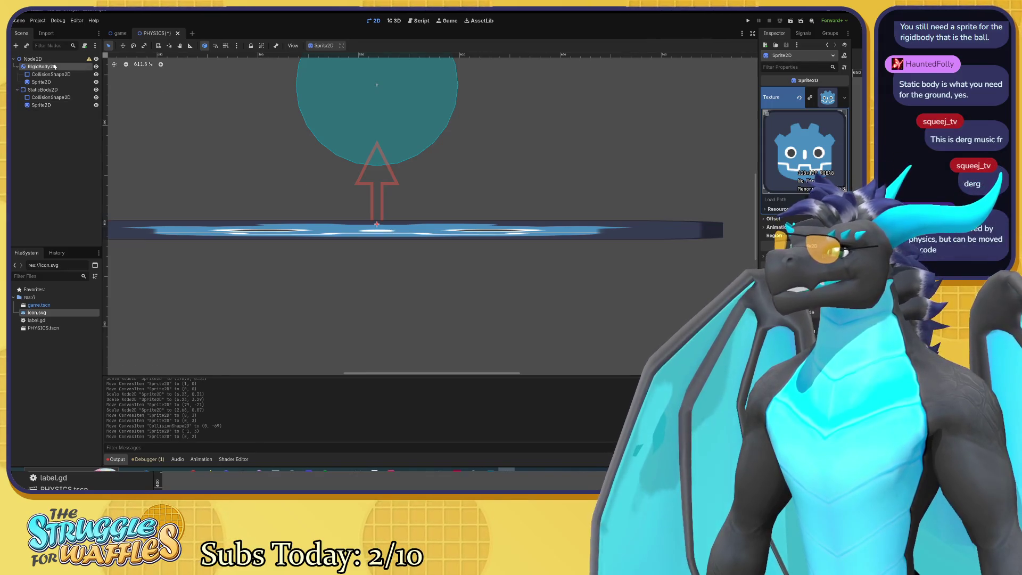
{"action": "left_click", "coordinate": [63, 80]}
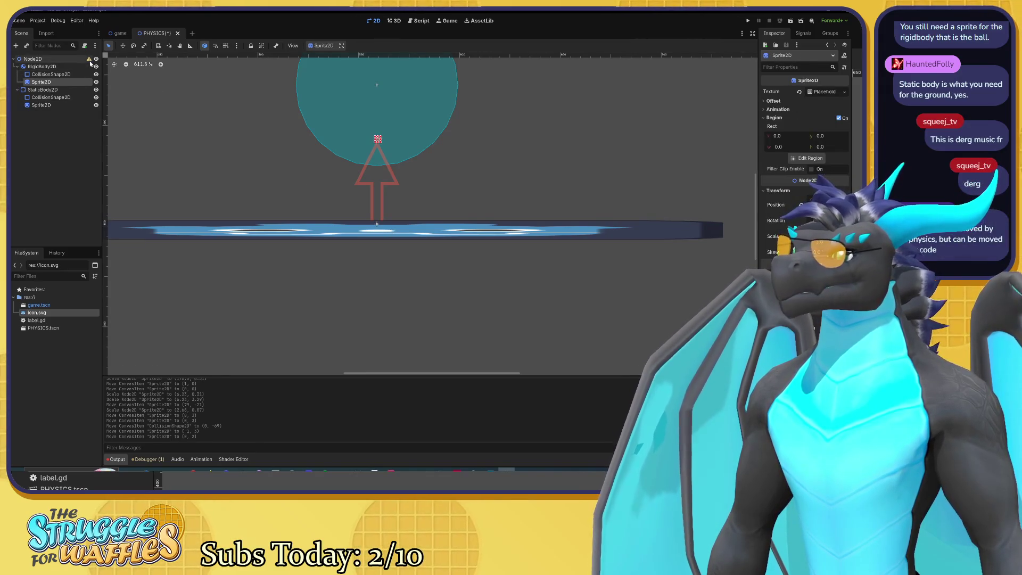
Reset the root Node2D's position, then undo to keep it at (559, 349).
{"action": "mouse_move", "coordinate": [89, 61]}
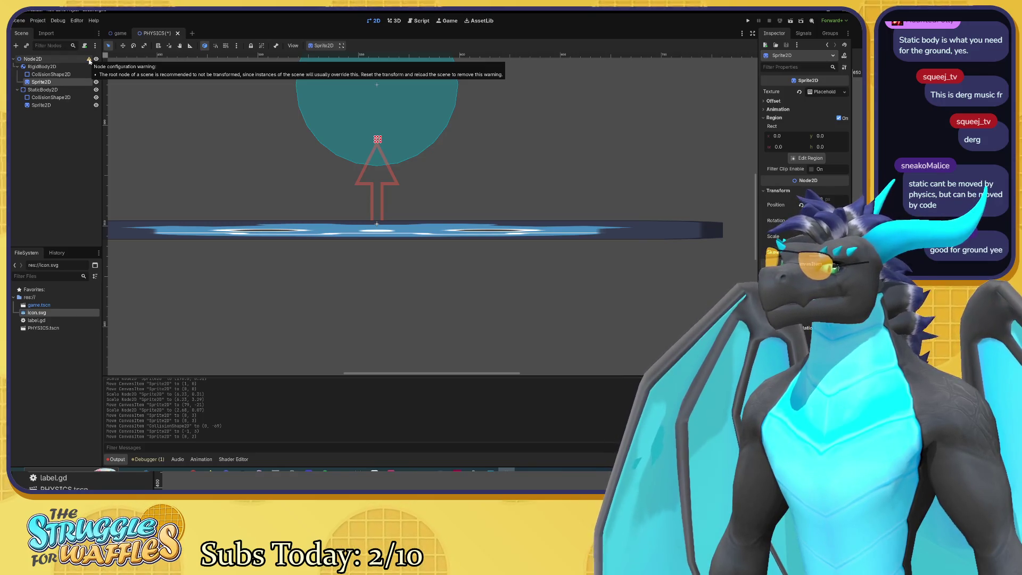
{"action": "left_click", "coordinate": [88, 61]}
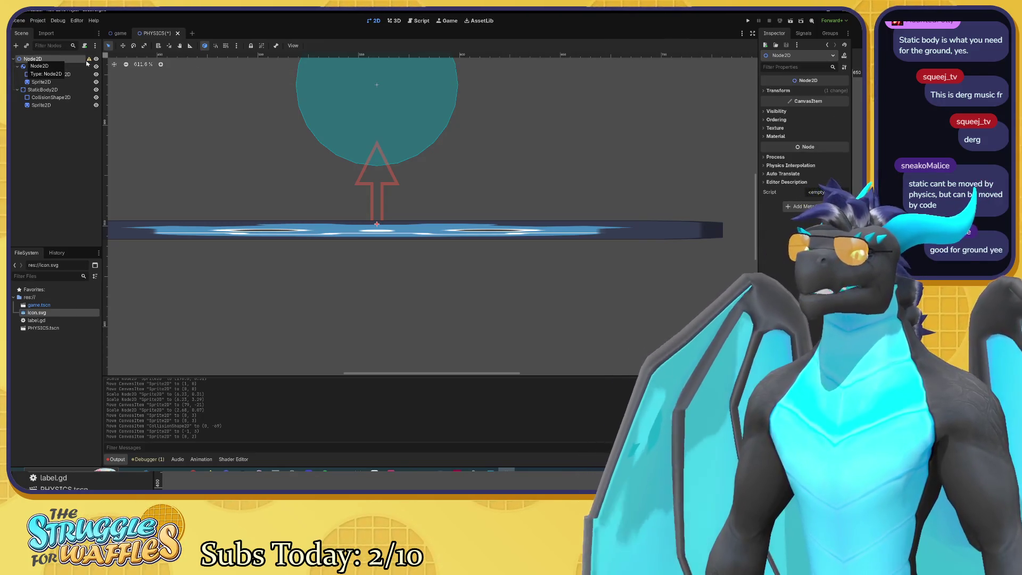
{"action": "left_click", "coordinate": [780, 91]}
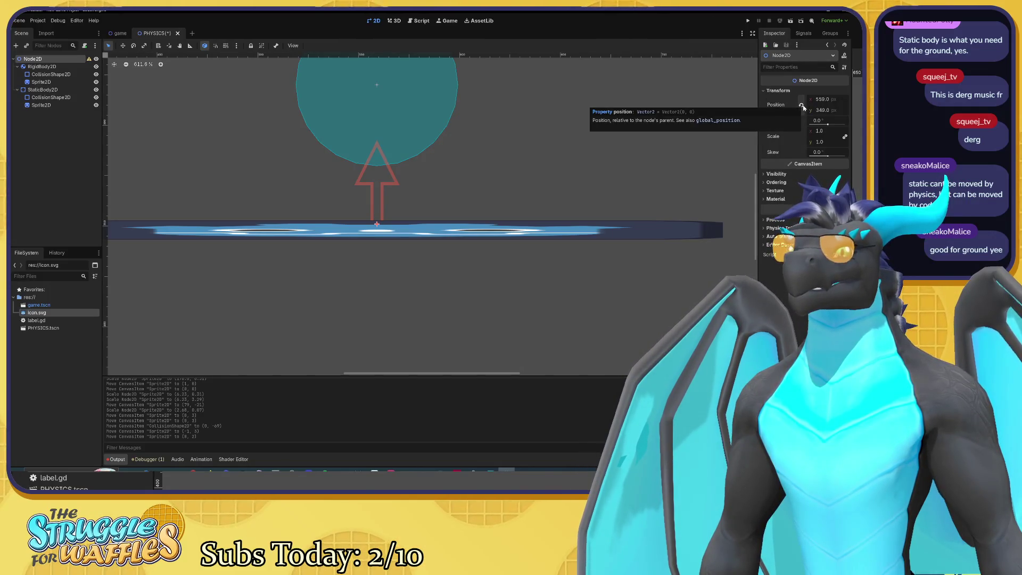
{"action": "left_click", "coordinate": [802, 105]}
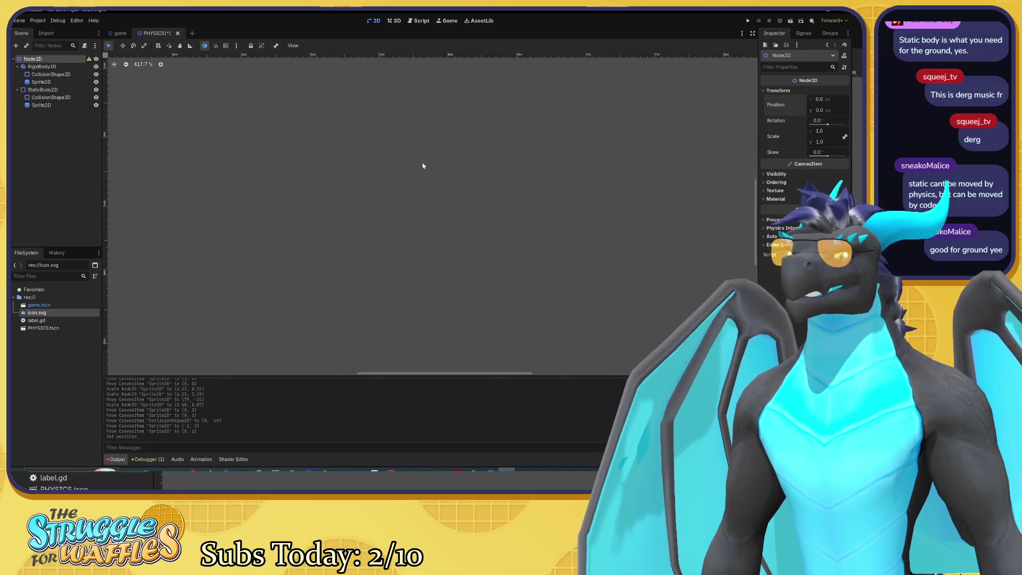
{"action": "scroll", "coordinate": [515, 304], "scroll_direction": "down", "scroll_amount": 8}
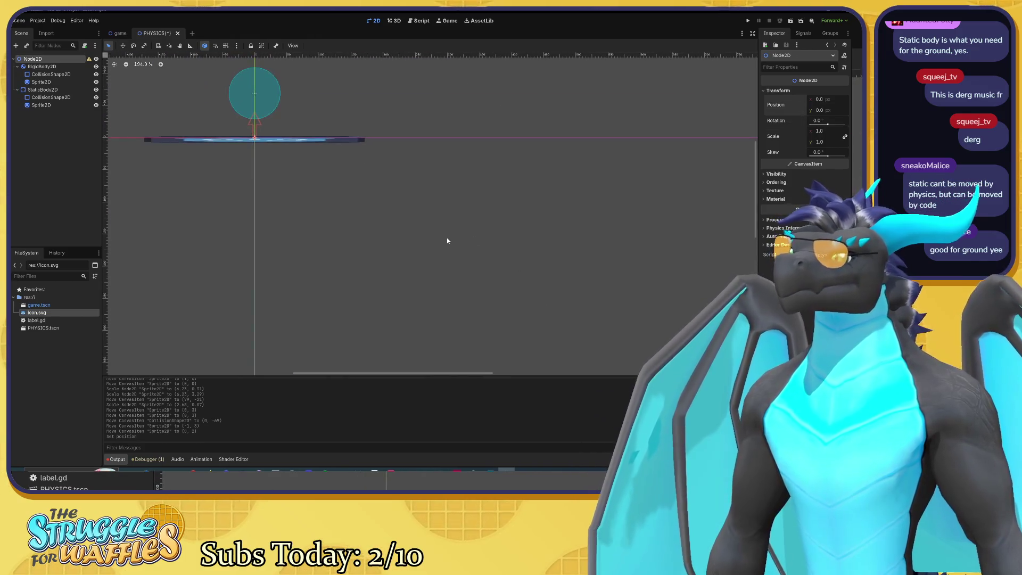
{"action": "key", "text": "ctrl+z"}
Recentre the view on the scene and select the ball's Sprite2D.
{"action": "left_click_drag", "start_coordinate": [459, 227], "coordinate": [239, 121]}
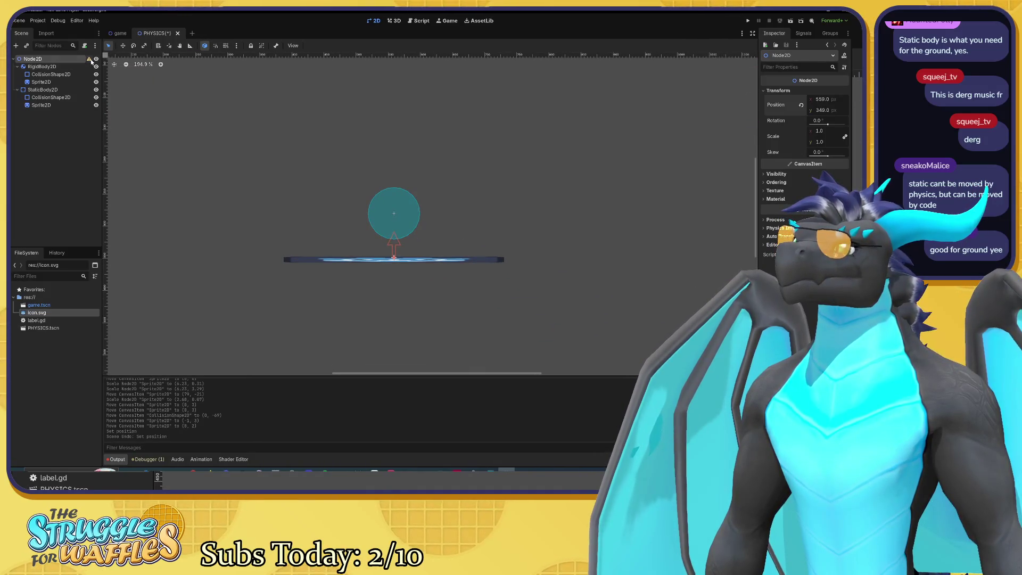
{"action": "mouse_move", "coordinate": [91, 62]}
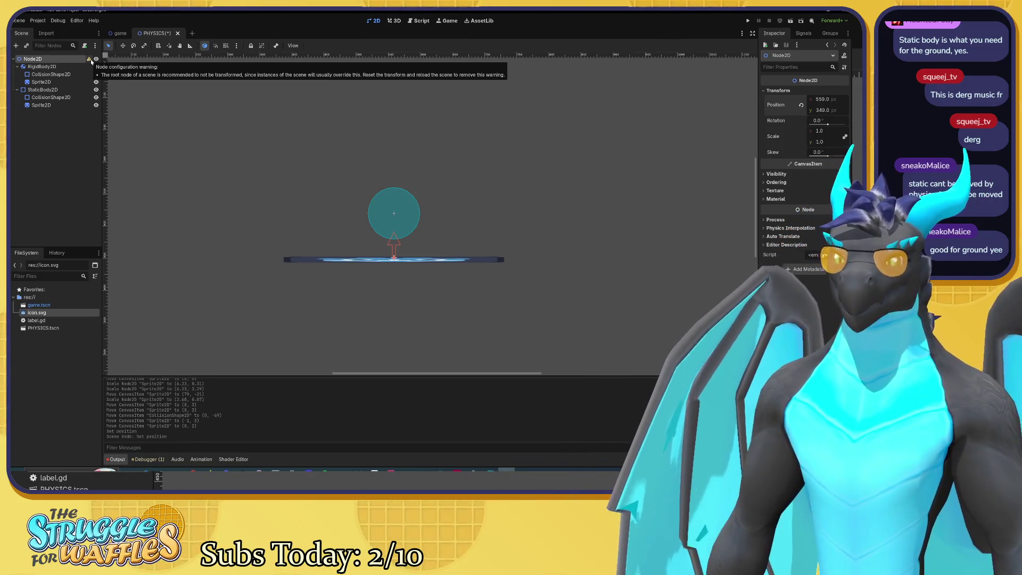
{"action": "scroll", "coordinate": [281, 201], "scroll_direction": "up", "scroll_amount": 3}
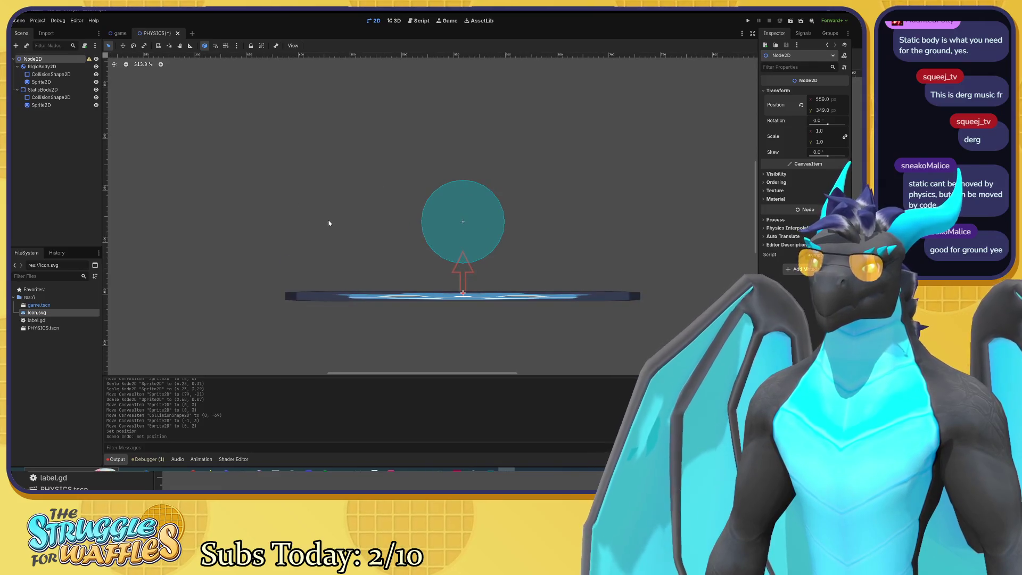
{"action": "scroll", "coordinate": [329, 223], "scroll_direction": "up", "scroll_amount": 3}
{"action": "left_click_drag", "start_coordinate": [359, 191], "coordinate": [322, 191]}
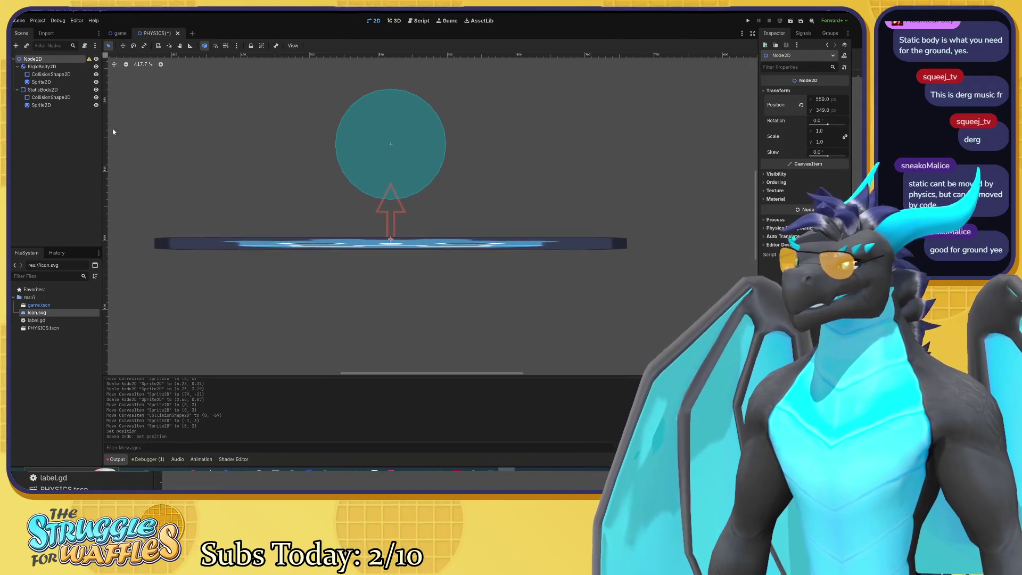
{"action": "left_click", "coordinate": [394, 171]}
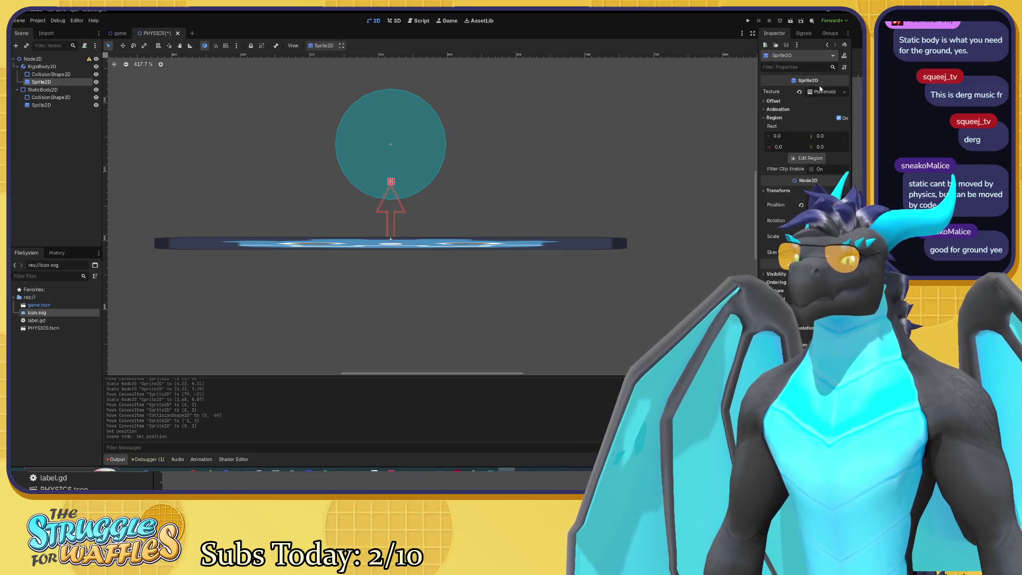
Clear the ball sprite's placeholder texture and quick-load icon.svg in its place.
{"action": "left_click", "coordinate": [844, 93]}
{"action": "left_click", "coordinate": [775, 275]}
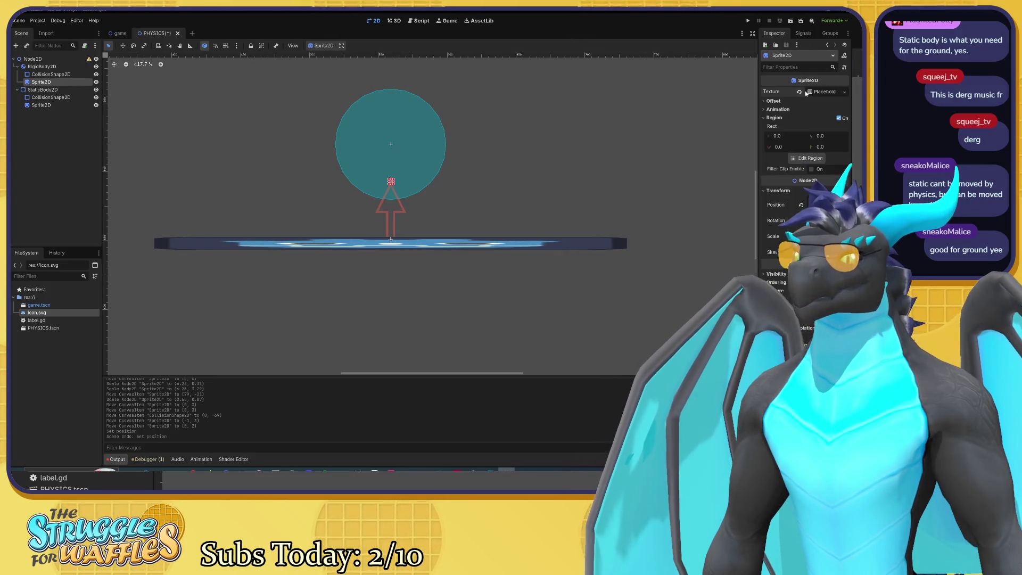
{"action": "left_click", "coordinate": [836, 93]}
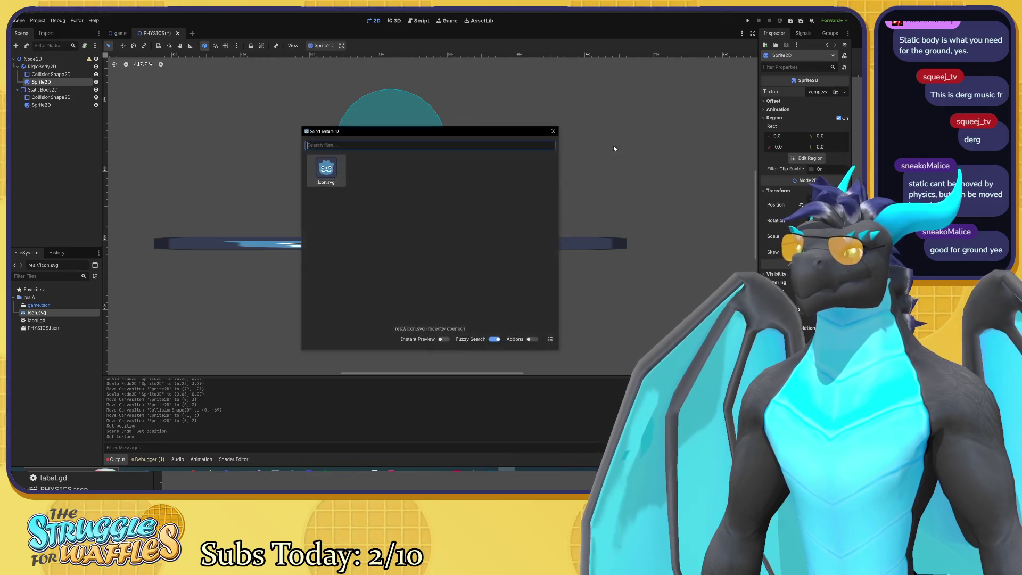
{"action": "left_click", "coordinate": [339, 179]}
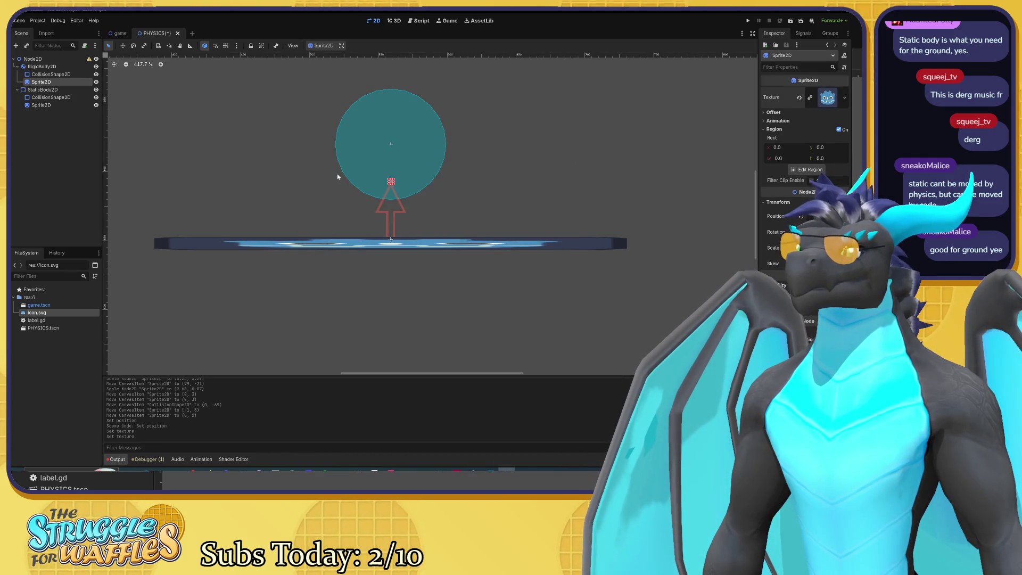
{"action": "scroll", "coordinate": [392, 168], "scroll_direction": "up", "scroll_amount": 1}
{"action": "scroll", "coordinate": [391, 170], "scroll_direction": "up", "scroll_amount": 6}
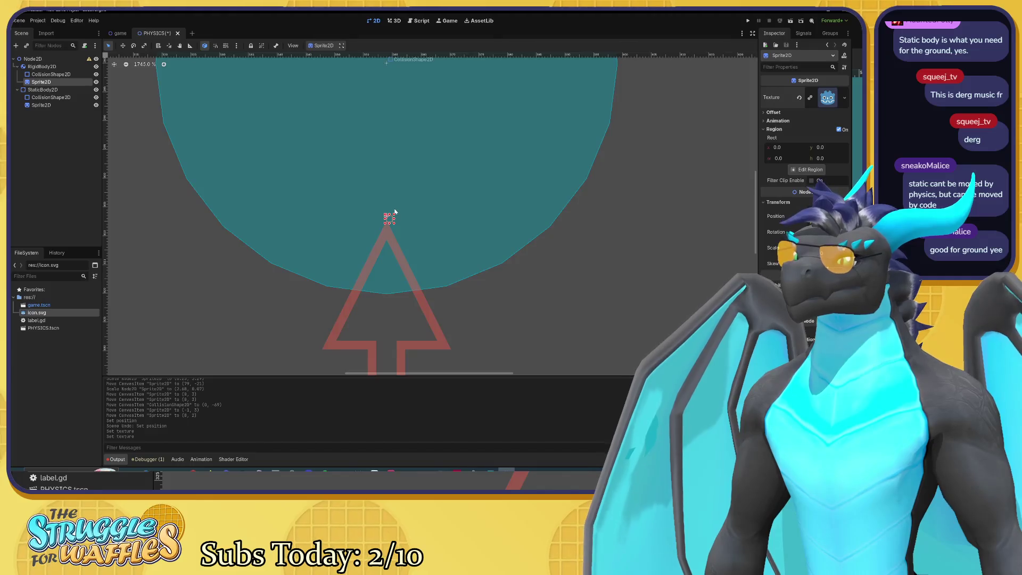
{"action": "scroll", "coordinate": [395, 212], "scroll_direction": "down", "scroll_amount": 9}
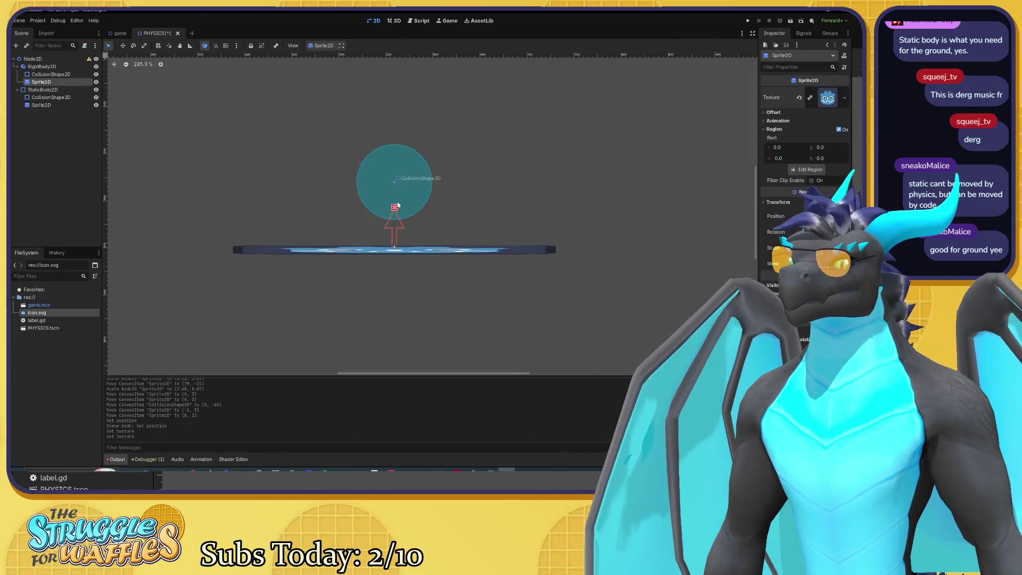
{"action": "scroll", "coordinate": [397, 205], "scroll_direction": "down", "scroll_amount": 2}
{"action": "scroll", "coordinate": [400, 204], "scroll_direction": "up", "scroll_amount": 2}
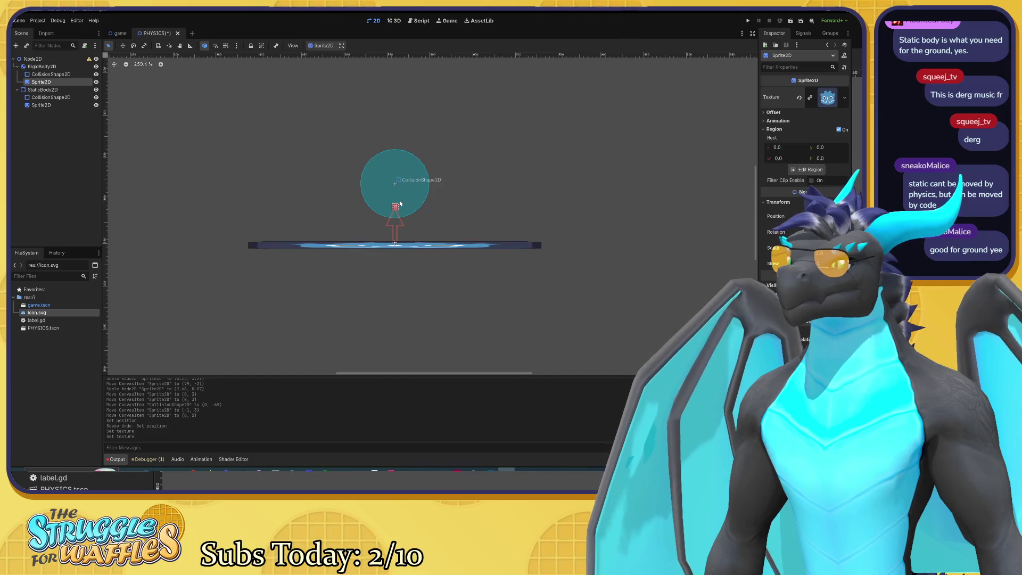
Drag the ball sprite larger, then undo an accidental move of the circle collider.
{"action": "left_click_drag", "start_coordinate": [396, 206], "coordinate": [432, 172]}
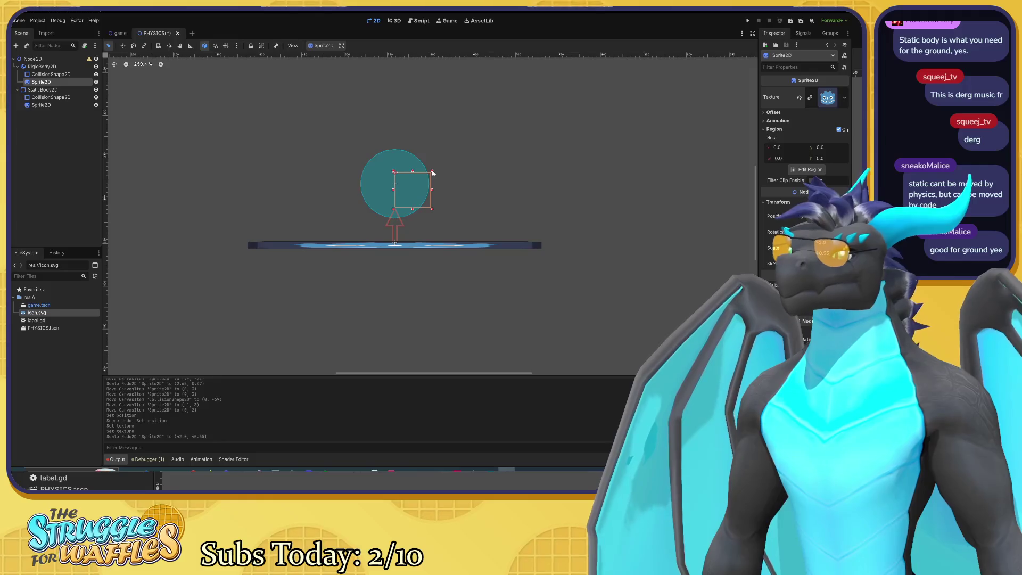
{"action": "scroll", "coordinate": [477, 184], "scroll_direction": "down", "scroll_amount": 10}
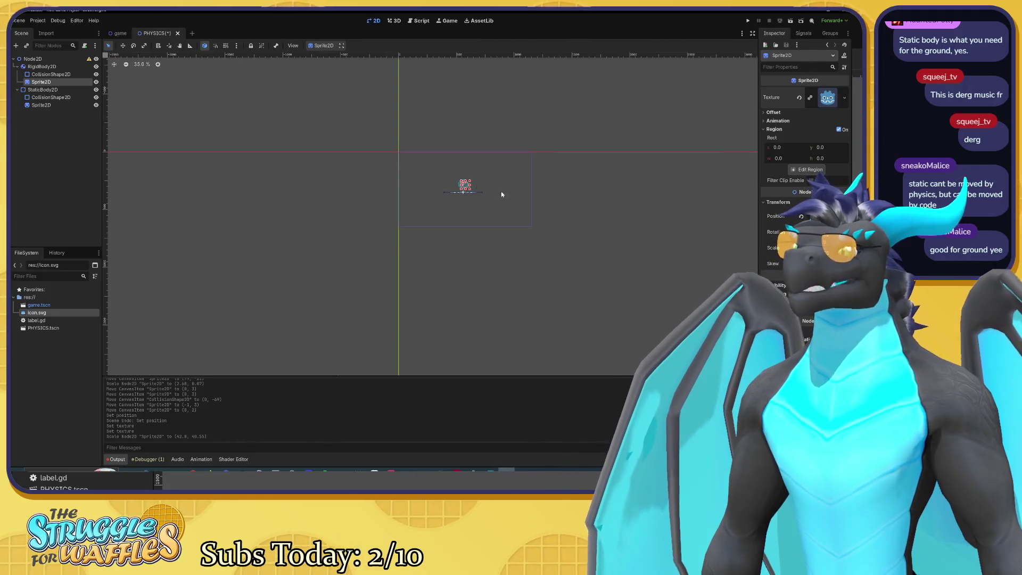
{"action": "scroll", "coordinate": [500, 189], "scroll_direction": "up", "scroll_amount": 8}
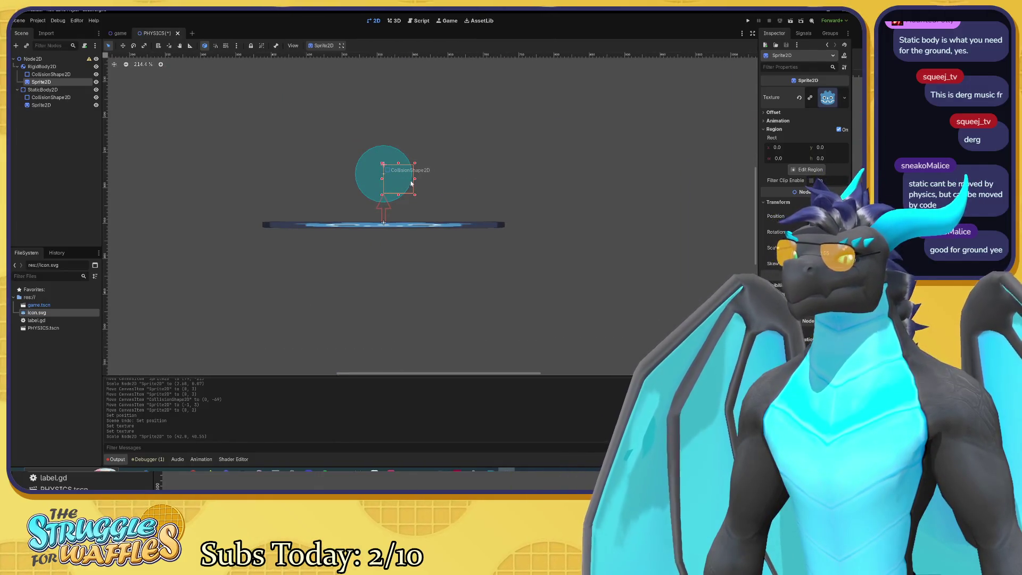
{"action": "left_click_drag", "start_coordinate": [412, 183], "coordinate": [397, 177]}
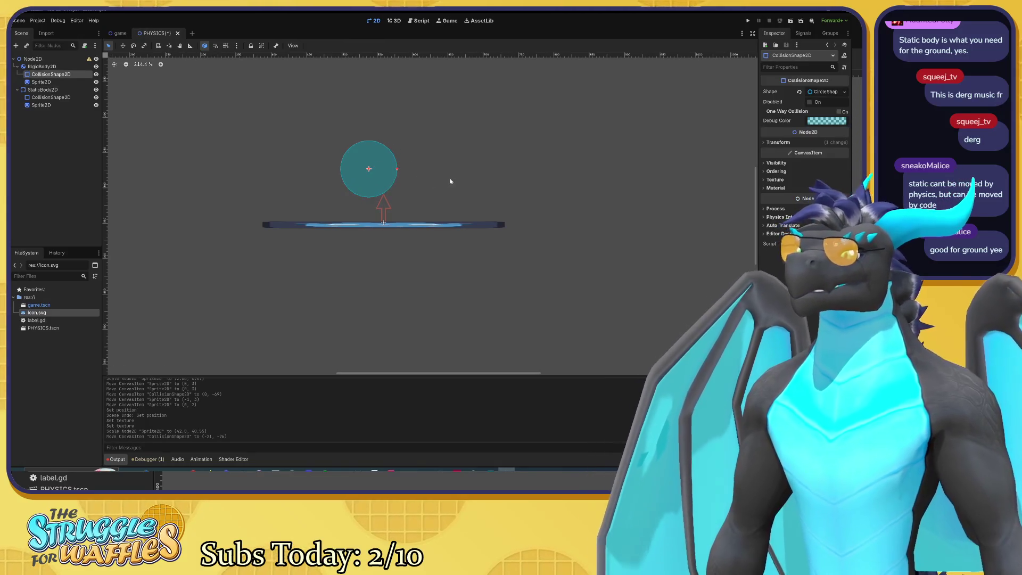
{"action": "key", "text": "ctrl+z"}
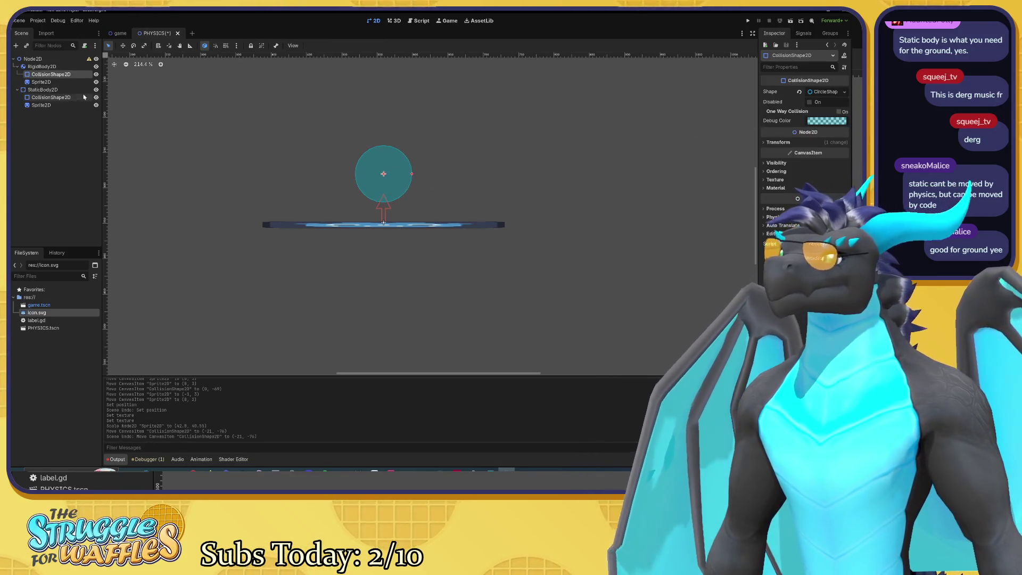
Untick Region on the rigid body's Sprite2D so the full icon shows.
{"action": "left_click", "coordinate": [48, 81]}
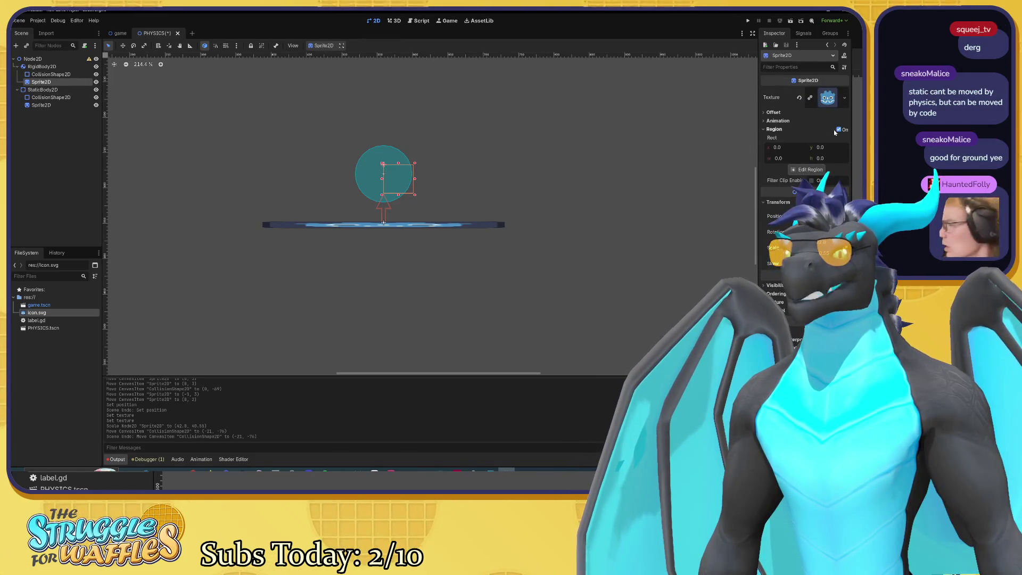
{"action": "left_click", "coordinate": [838, 129]}
{"action": "scroll", "coordinate": [424, 219], "scroll_direction": "down", "scroll_amount": 13}
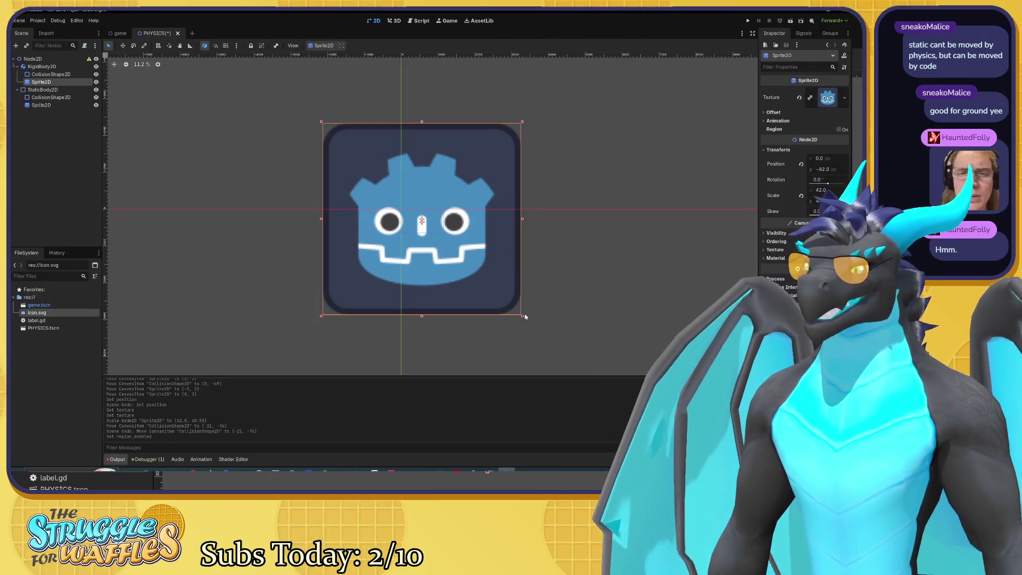
Scale the Godot icon sprite to about 0.55 and centre it near (0, -69) over the circle.
{"action": "mouse_move", "coordinate": [523, 314]}
{"action": "left_mouse_down"}
{"action": "mouse_move", "coordinate": [335, 134]}
{"action": "mouse_move", "coordinate": [428, 228]}
{"action": "mouse_move", "coordinate": [375, 177]}
{"action": "left_mouse_up"}
{"action": "scroll", "coordinate": [427, 228], "scroll_direction": "up", "scroll_amount": 5}
{"action": "scroll", "coordinate": [428, 228], "scroll_direction": "up", "scroll_amount": 3}
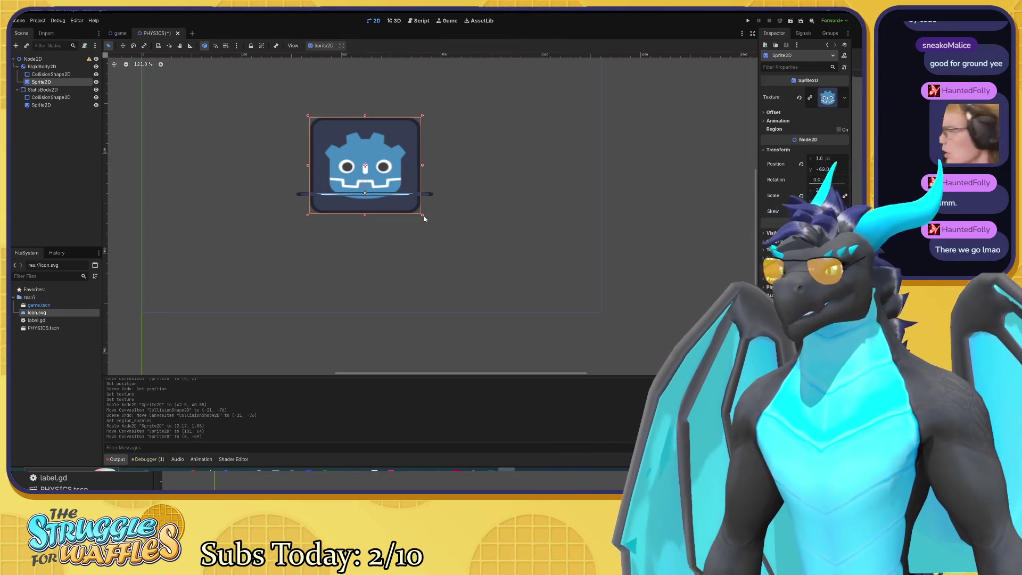
{"action": "mouse_move", "coordinate": [422, 214]}
{"action": "left_mouse_down"}
{"action": "mouse_move", "coordinate": [336, 143]}
{"action": "mouse_move", "coordinate": [371, 172]}
{"action": "left_mouse_up"}
{"action": "scroll", "coordinate": [371, 173], "scroll_direction": "up", "scroll_amount": 4}
{"action": "scroll", "coordinate": [370, 175], "scroll_direction": "up", "scroll_amount": 5}
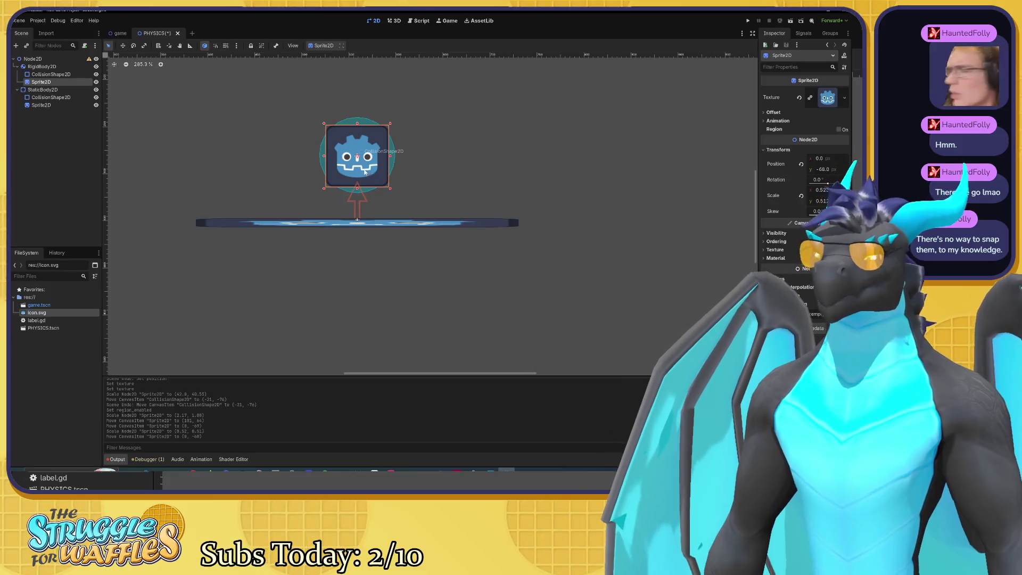
{"action": "left_click_drag", "start_coordinate": [365, 165], "coordinate": [365, 163]}
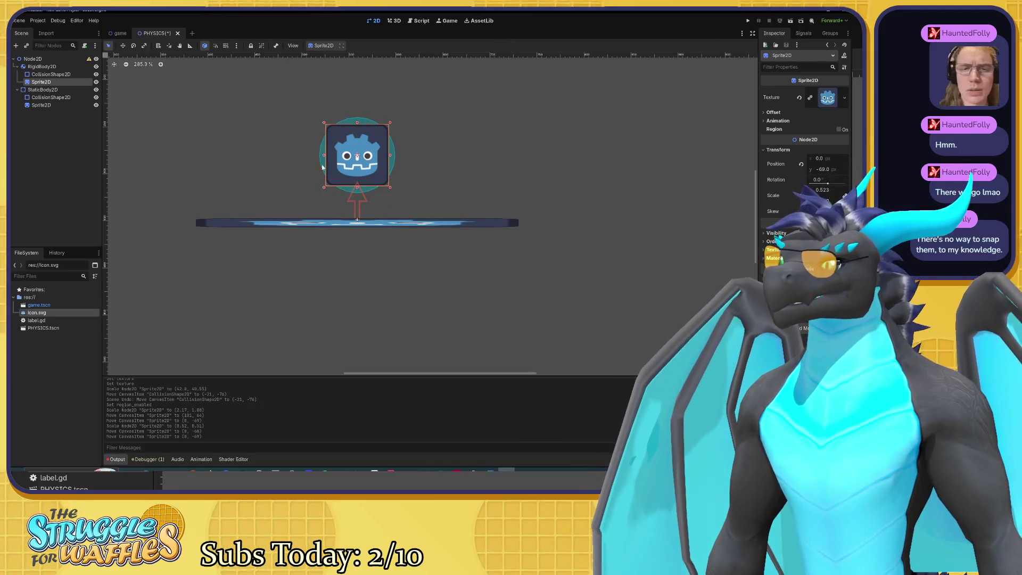
{"action": "left_click_drag", "start_coordinate": [391, 187], "coordinate": [370, 174]}
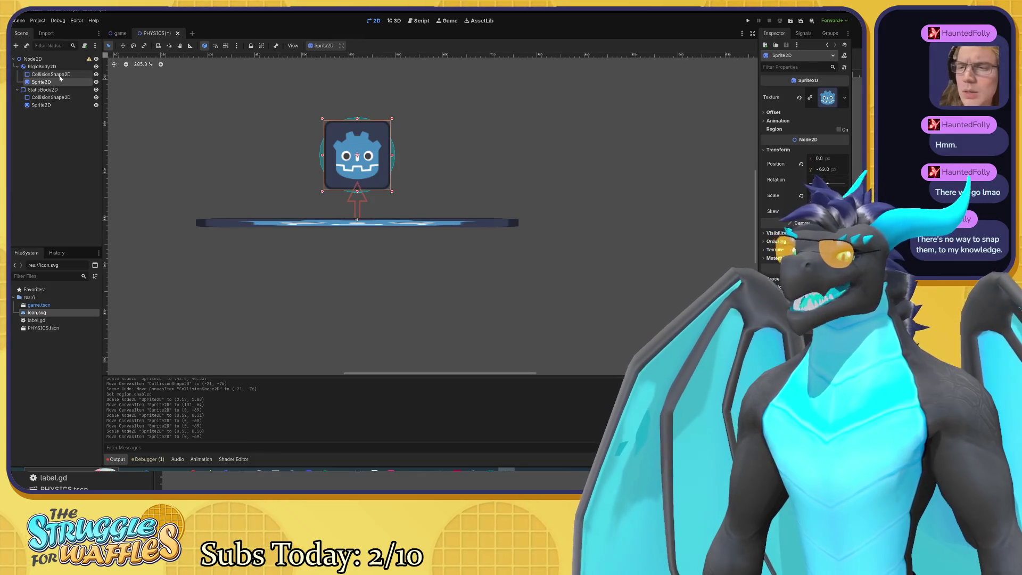
{"action": "left_click", "coordinate": [61, 76]}
{"action": "left_click", "coordinate": [42, 82]}
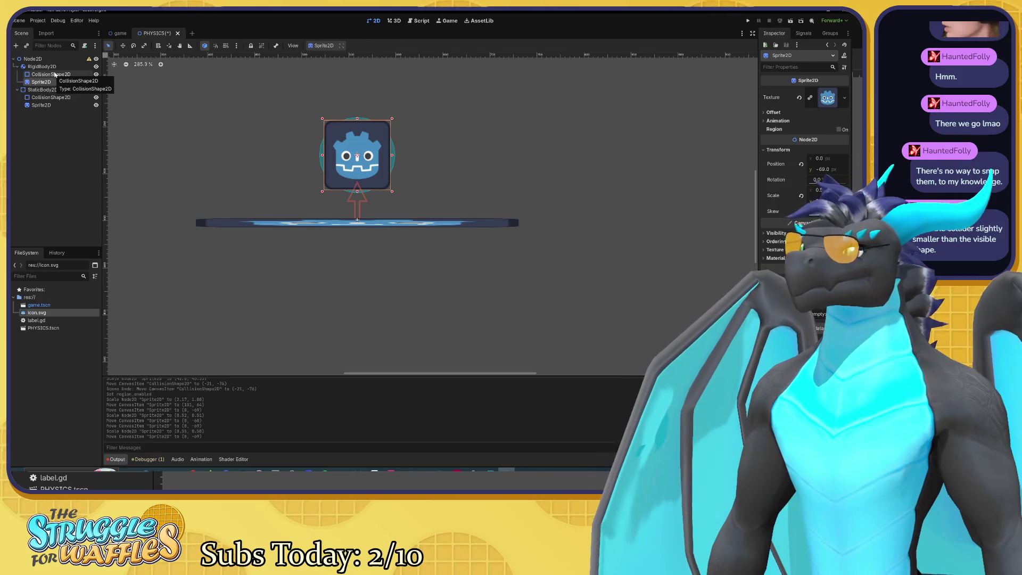
{"action": "left_click", "coordinate": [55, 74]}
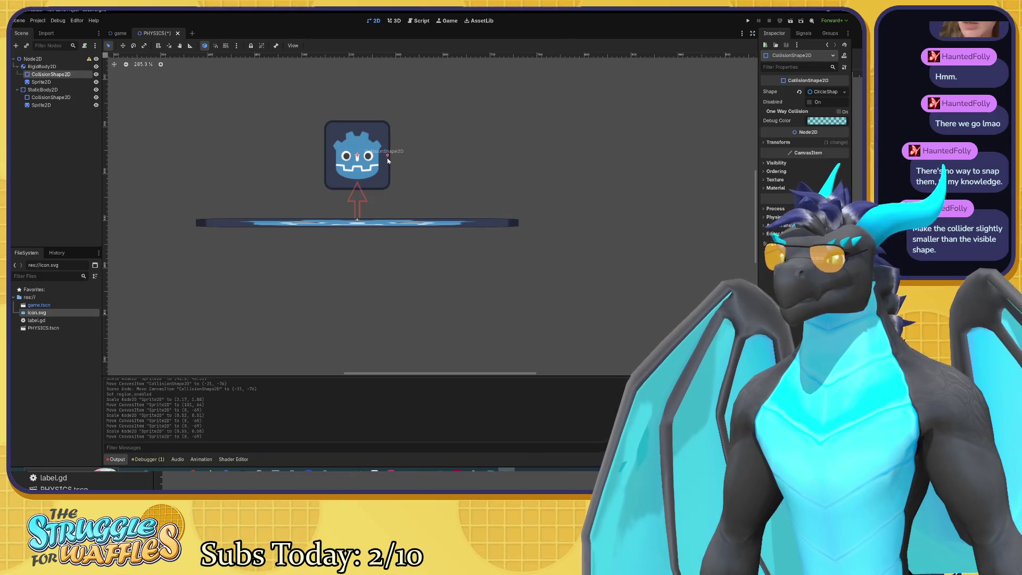
{"action": "scroll", "coordinate": [351, 158], "scroll_direction": "up", "scroll_amount": 3}
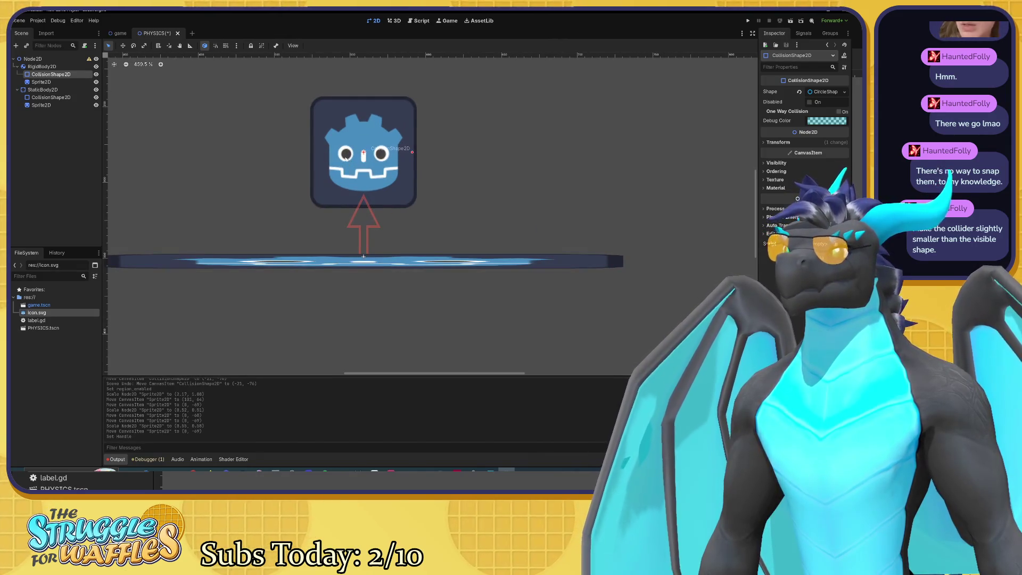
{"action": "left_click", "coordinate": [97, 82]}
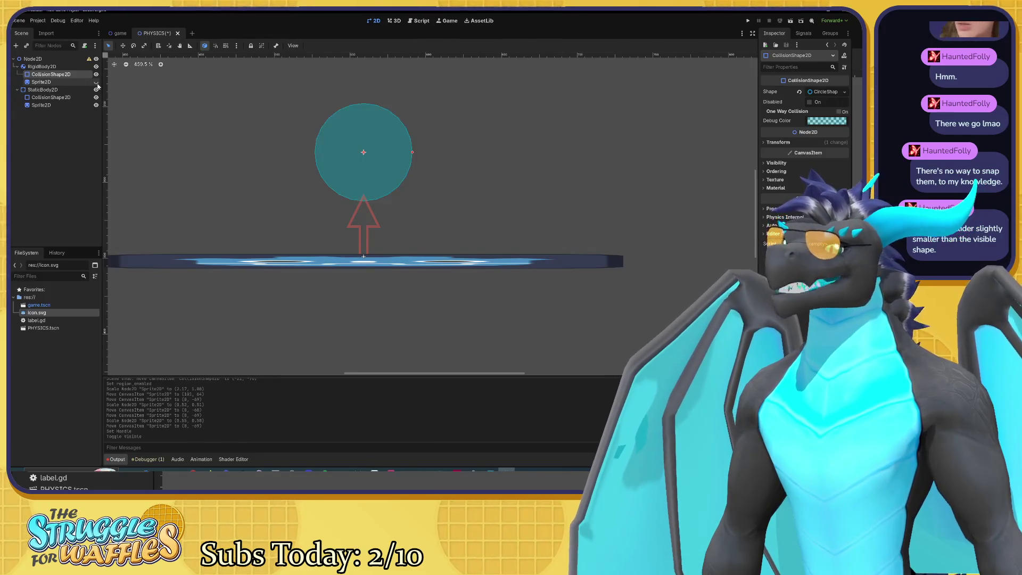
{"action": "left_click", "coordinate": [96, 82]}
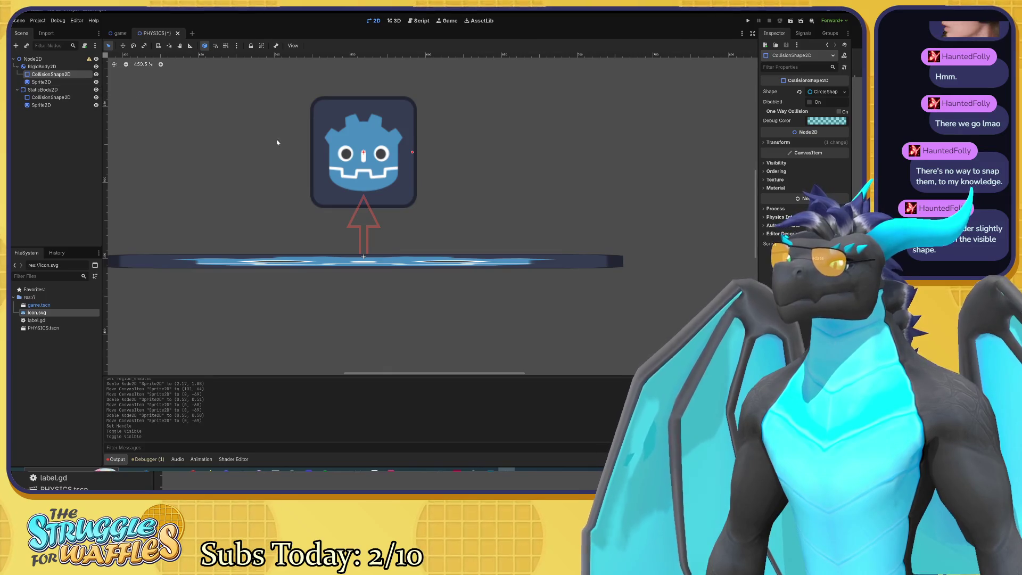
{"action": "scroll", "coordinate": [297, 160], "scroll_direction": "down", "scroll_amount": 2}
{"action": "left_click_drag", "start_coordinate": [284, 152], "coordinate": [315, 178]}
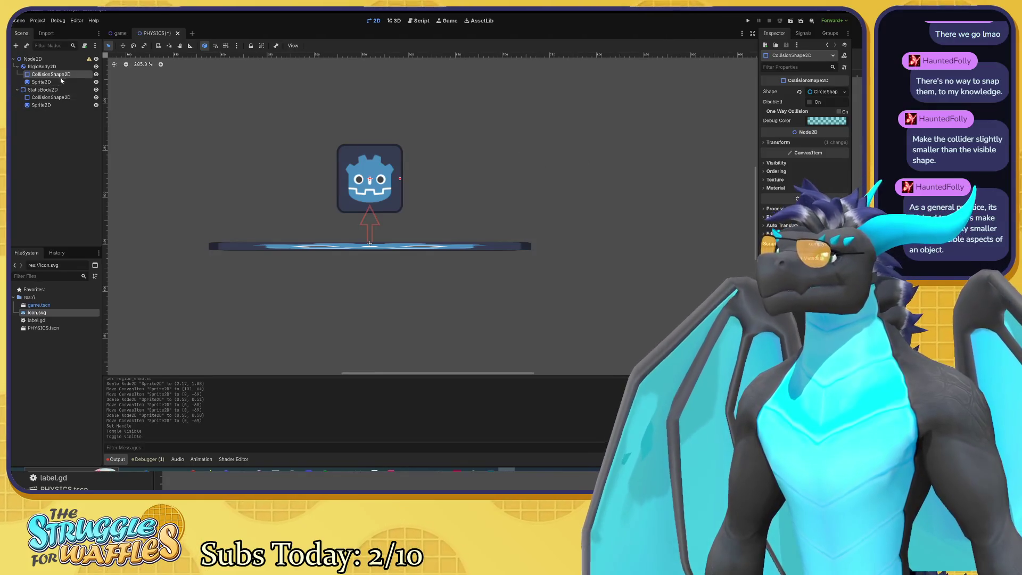
{"action": "left_click", "coordinate": [41, 66]}
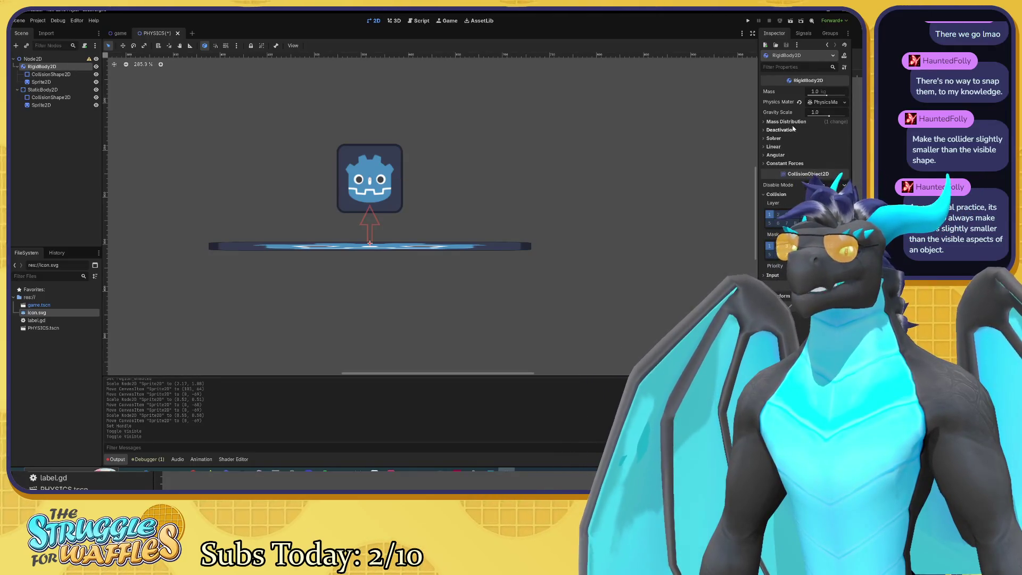
Revert the RigidBody2D's Physics Material so it is empty.
{"action": "left_click", "coordinate": [798, 102]}
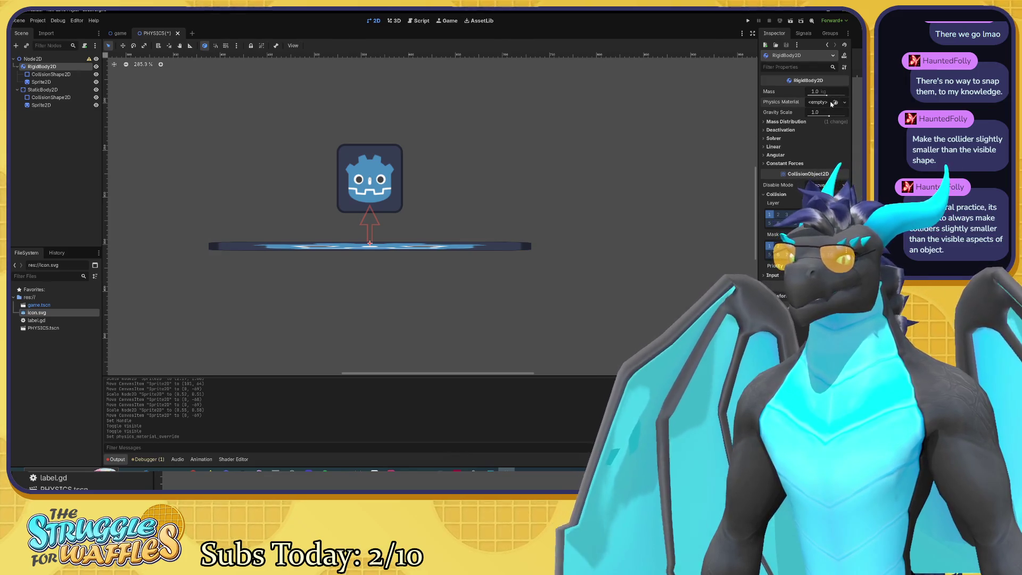
{"action": "left_click", "coordinate": [827, 103]}
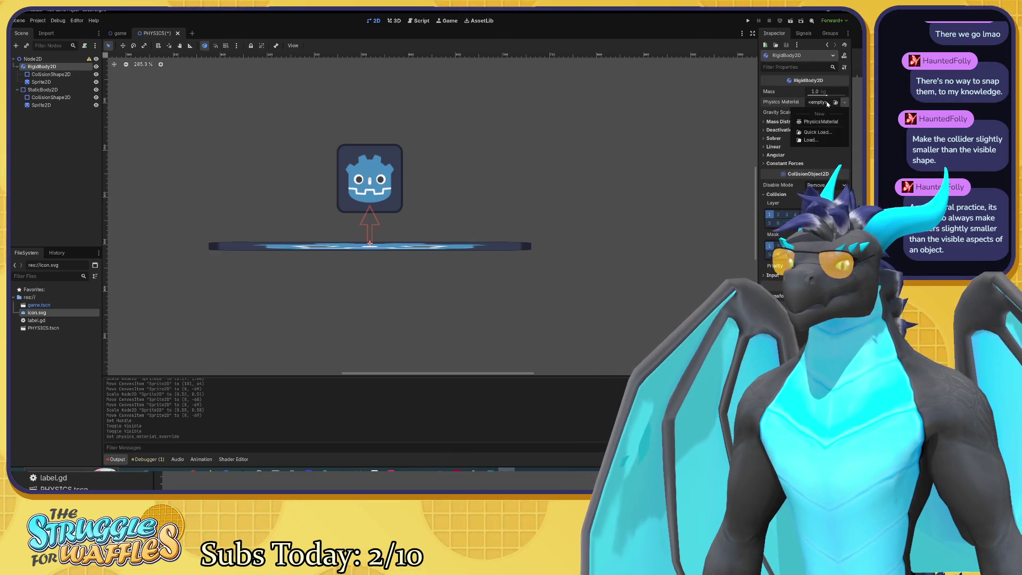
{"action": "left_click", "coordinate": [809, 144]}
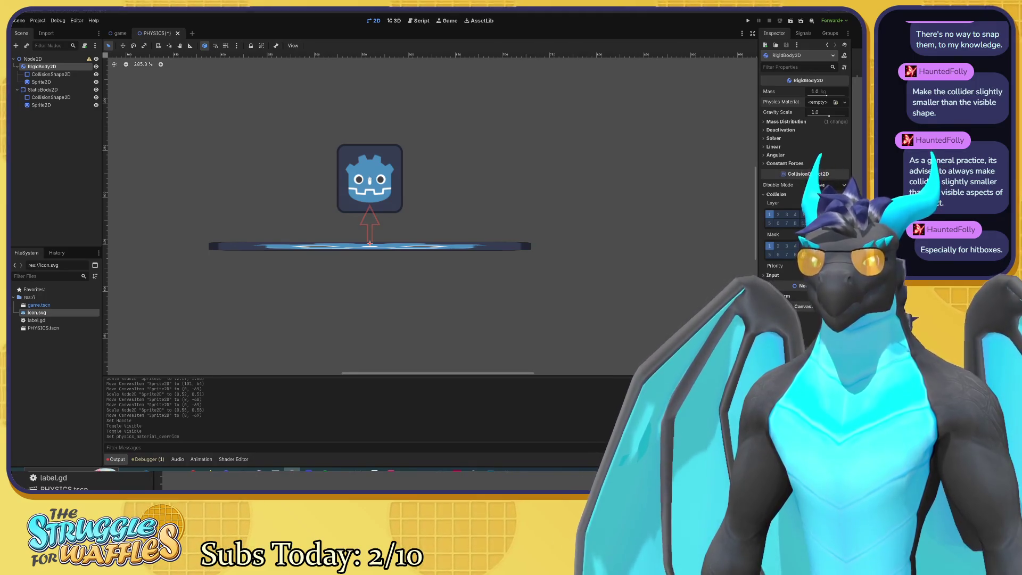
Browse the Mass Distribution and Deactivation sections of the RigidBody2D Inspector.
{"action": "left_click", "coordinate": [765, 122]}
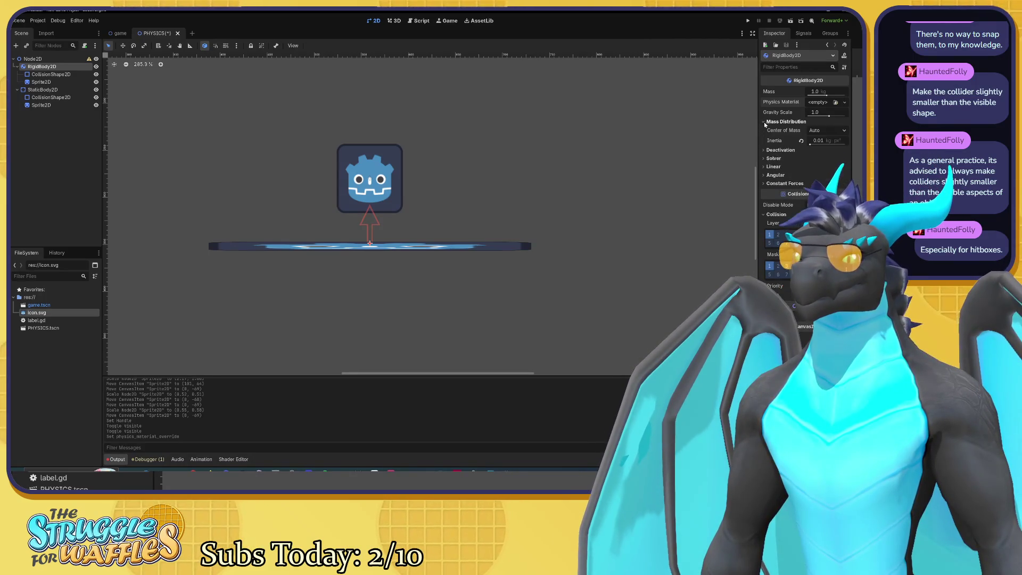
{"action": "left_click", "coordinate": [765, 122]}
{"action": "left_click", "coordinate": [766, 131]}
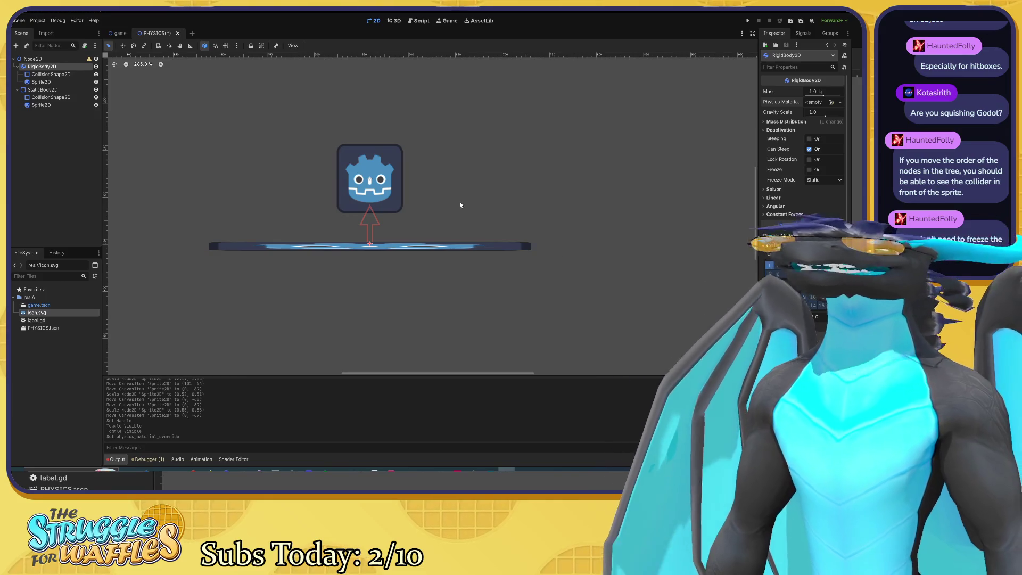
{"action": "left_click_drag", "start_coordinate": [461, 206], "coordinate": [478, 200]}
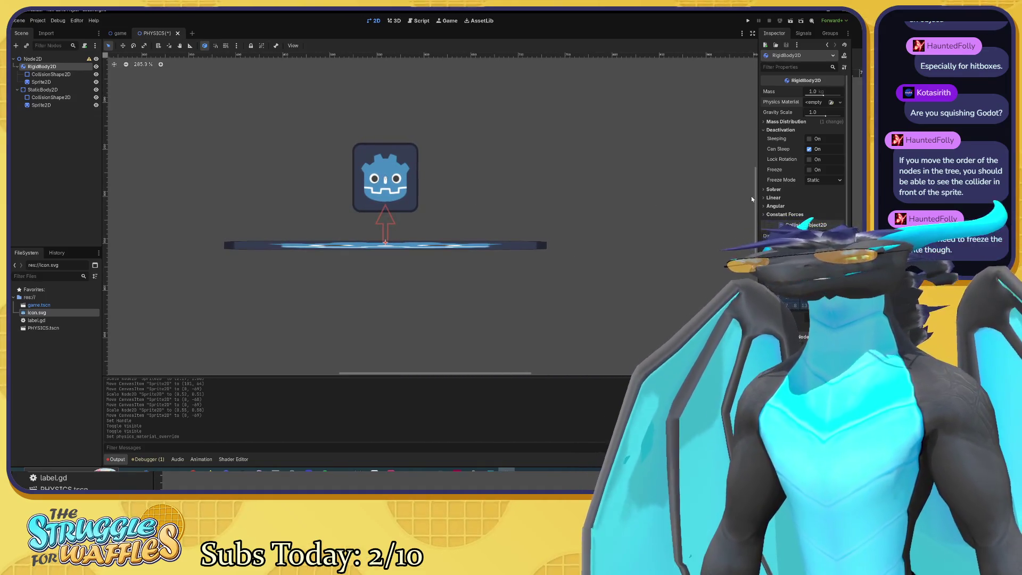
{"action": "left_click_drag", "start_coordinate": [616, 201], "coordinate": [593, 158]}
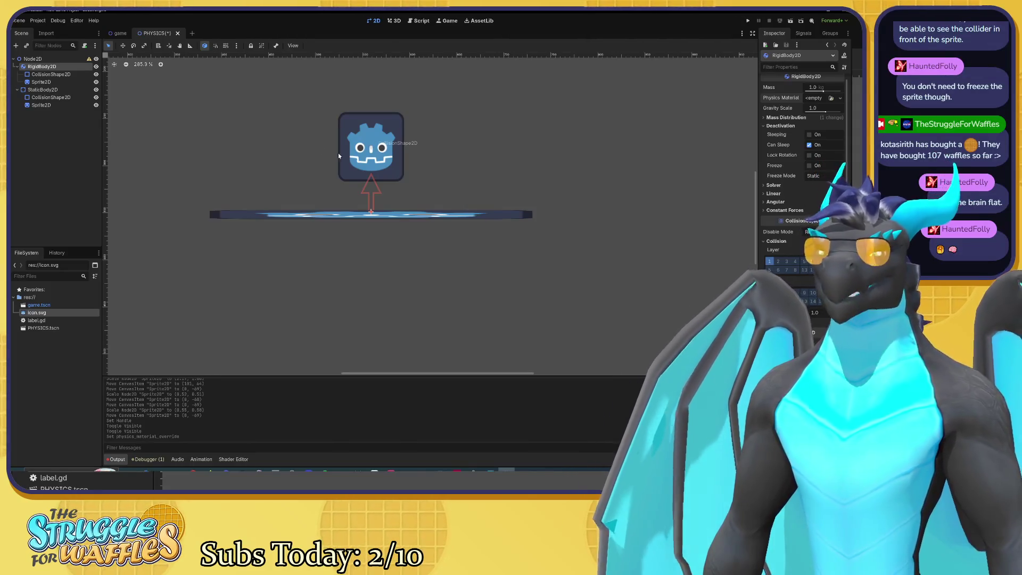
Enable Show Behind Parent under Visibility on the ball's Sprite2D.
{"action": "left_click", "coordinate": [41, 81]}
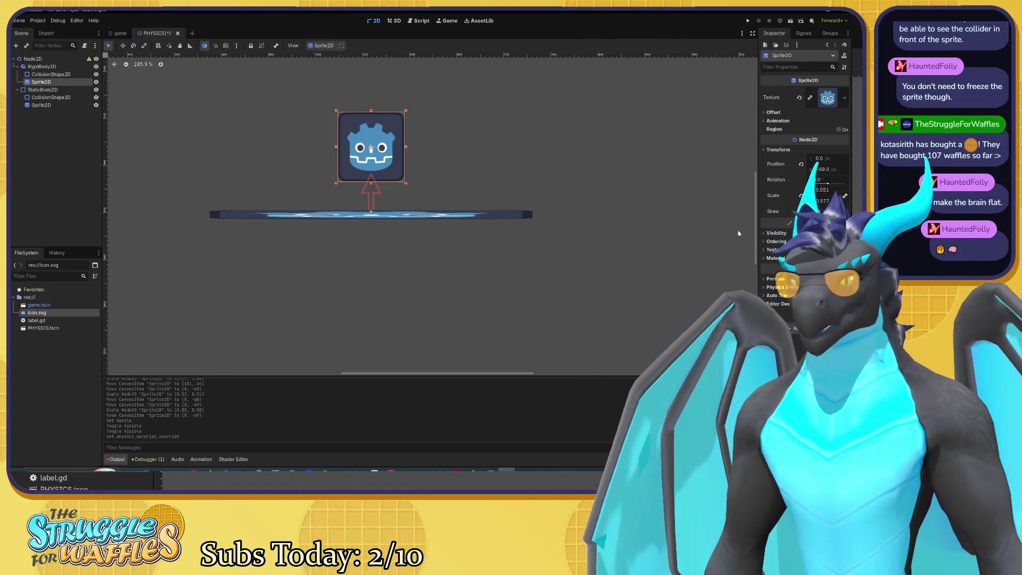
{"action": "left_click", "coordinate": [764, 235]}
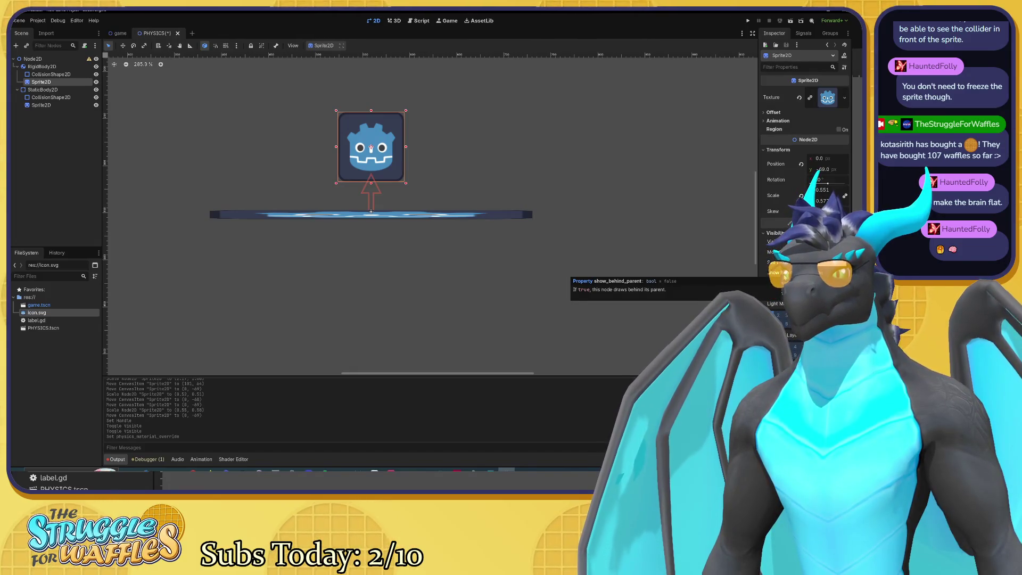
{"action": "left_click", "coordinate": [820, 273]}
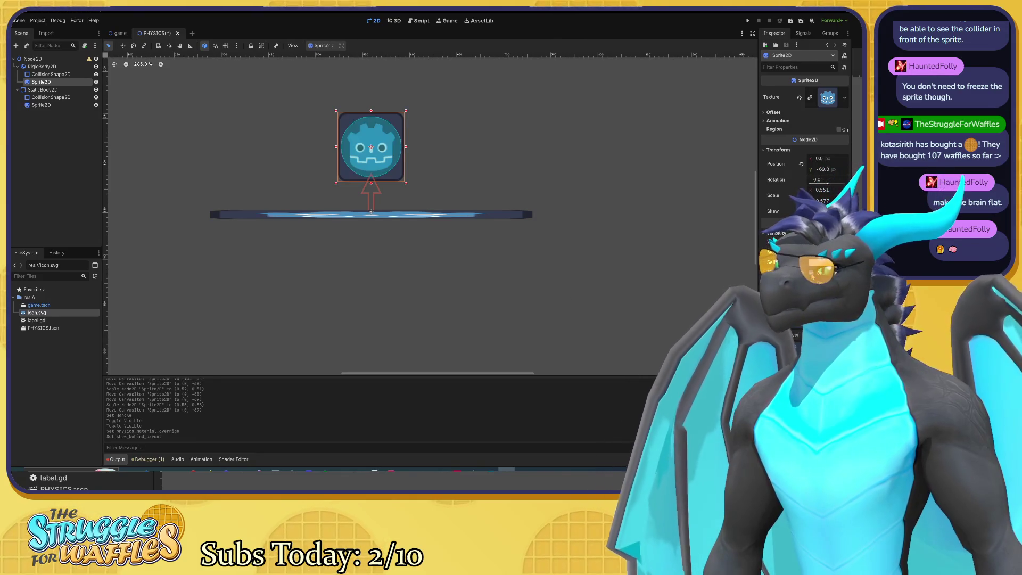
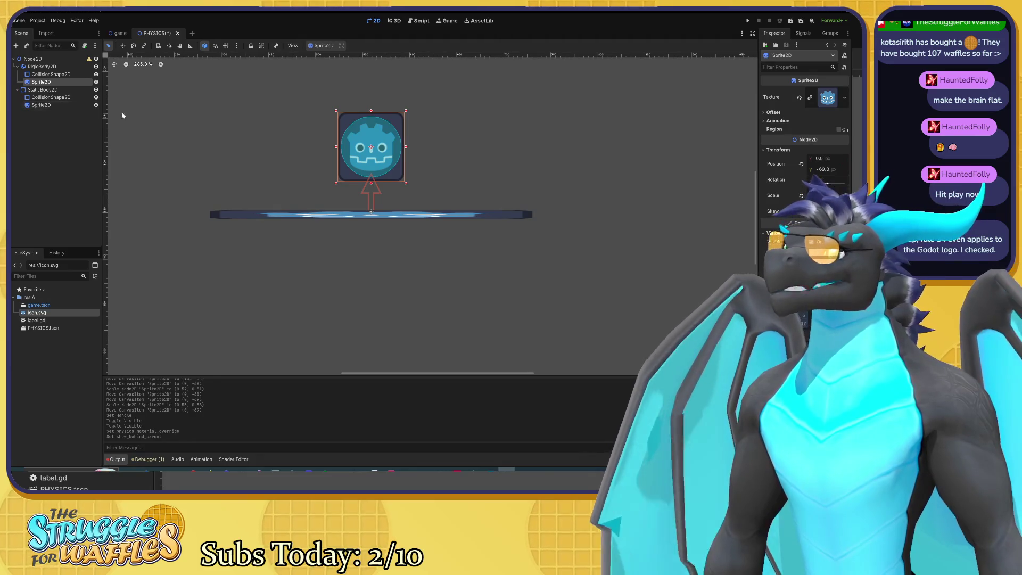
Test-run the main scene and then the physics scene, stopping each run.
{"action": "left_click", "coordinate": [748, 21]}
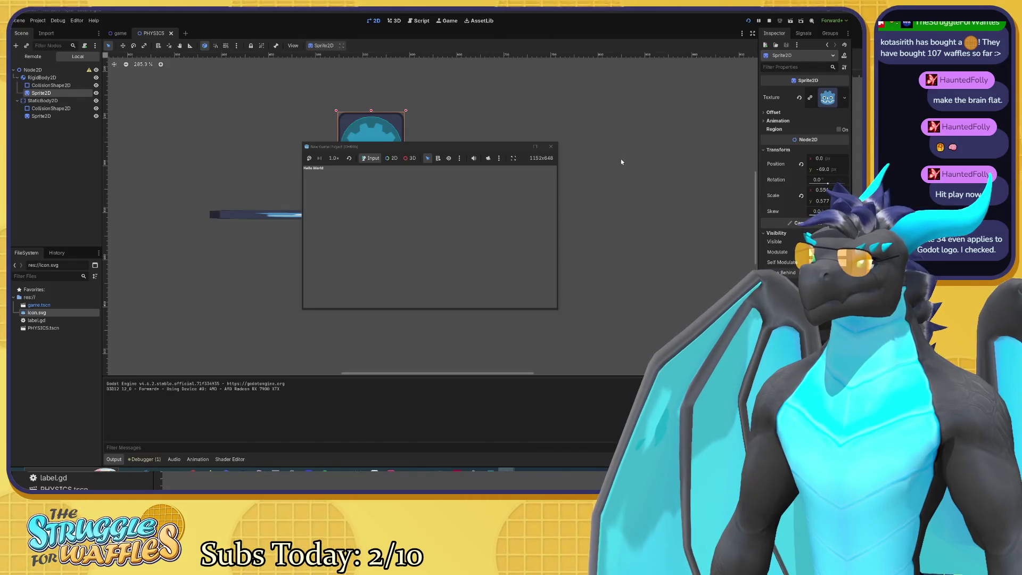
{"action": "left_click", "coordinate": [550, 146]}
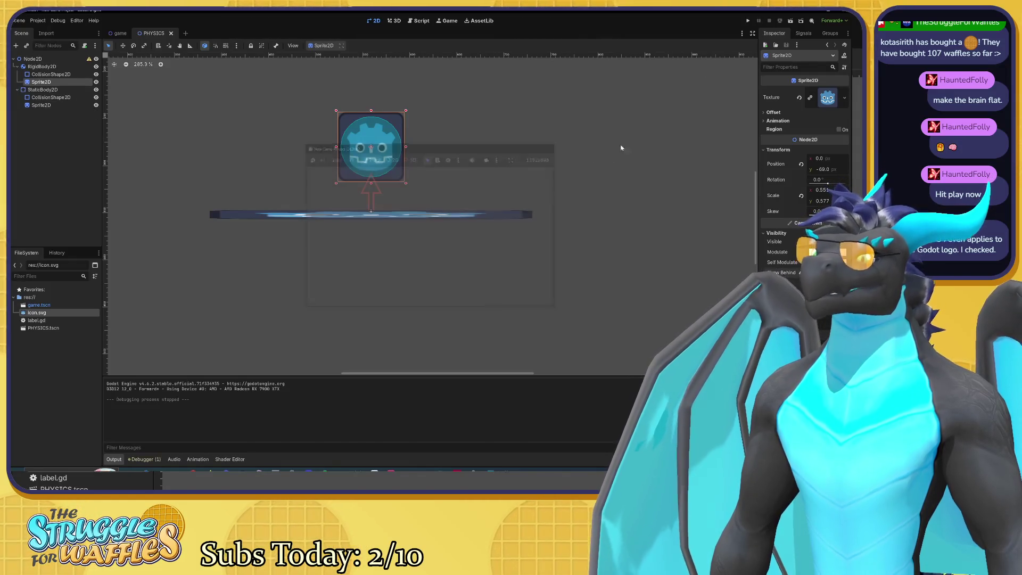
{"action": "left_click", "coordinate": [790, 22]}
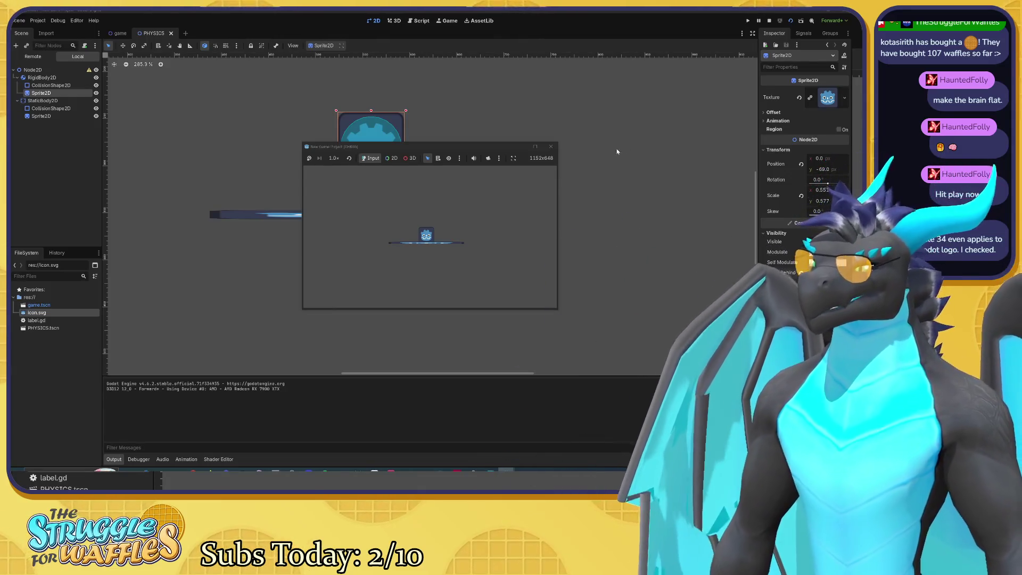
{"action": "left_click", "coordinate": [552, 147]}
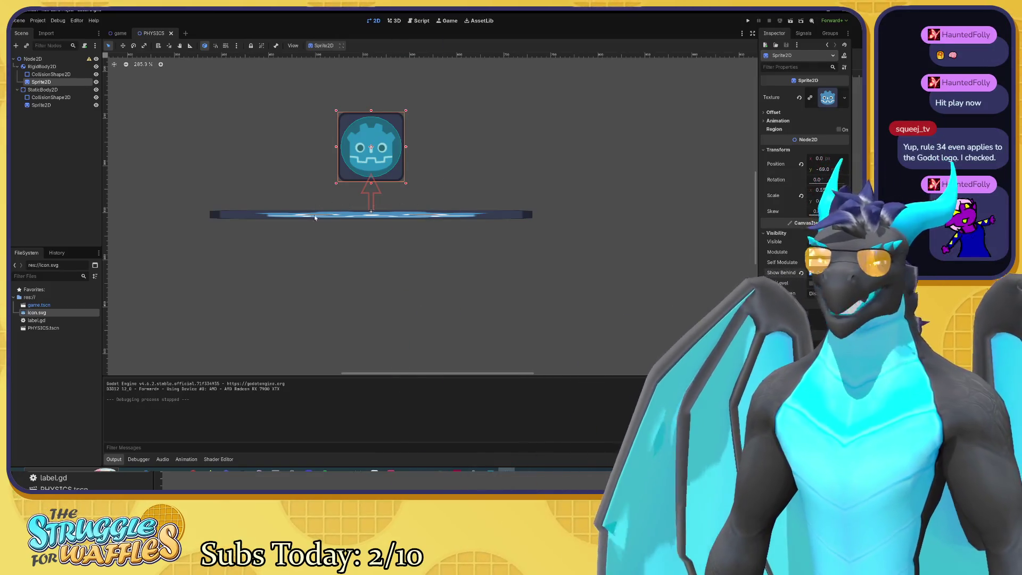
Select the StaticBody2D floor and set its Physics Material Override to a new PhysicsMaterial.
{"action": "left_click", "coordinate": [298, 214]}
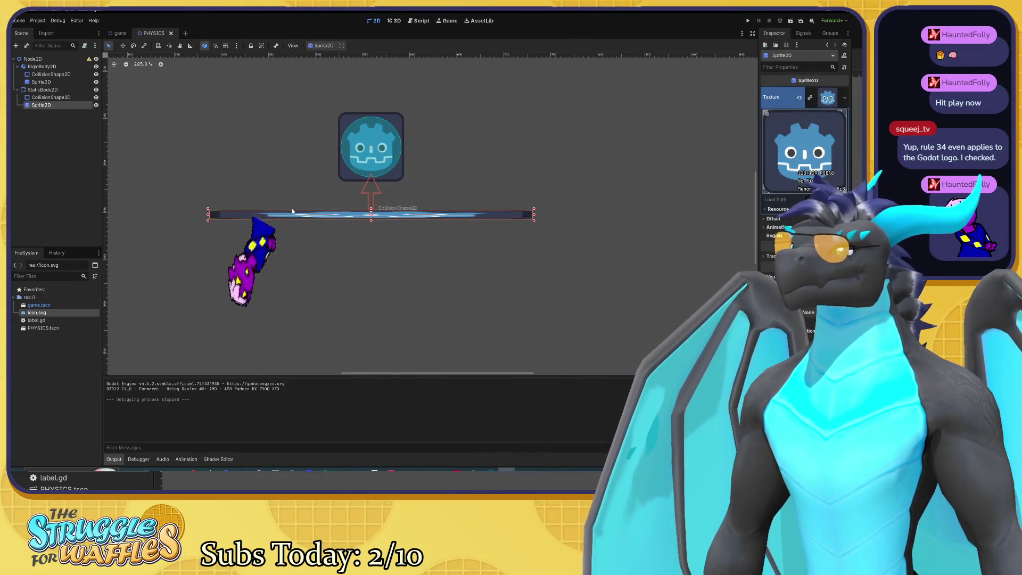
{"action": "left_click", "coordinate": [56, 90]}
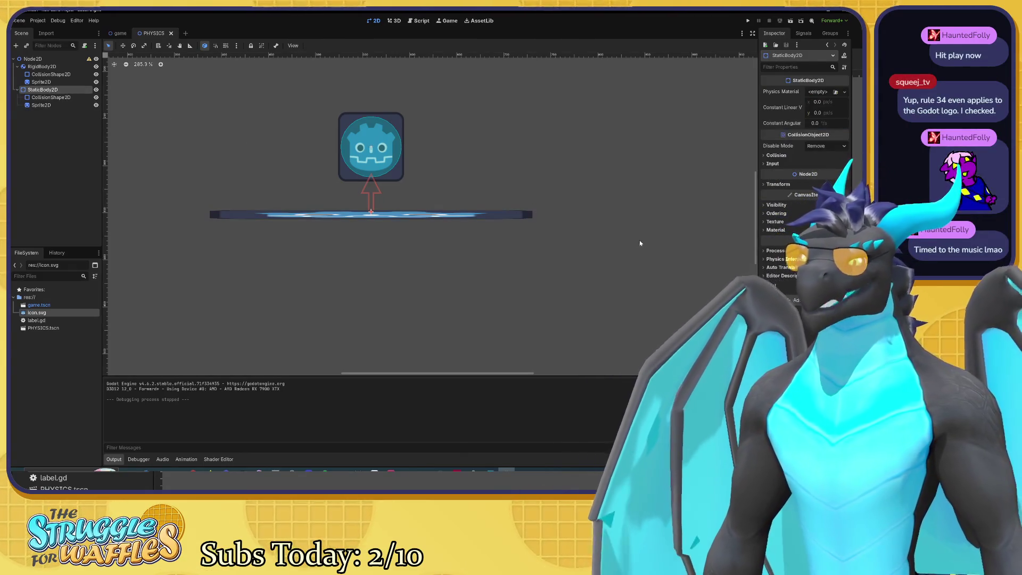
{"action": "left_click", "coordinate": [764, 156]}
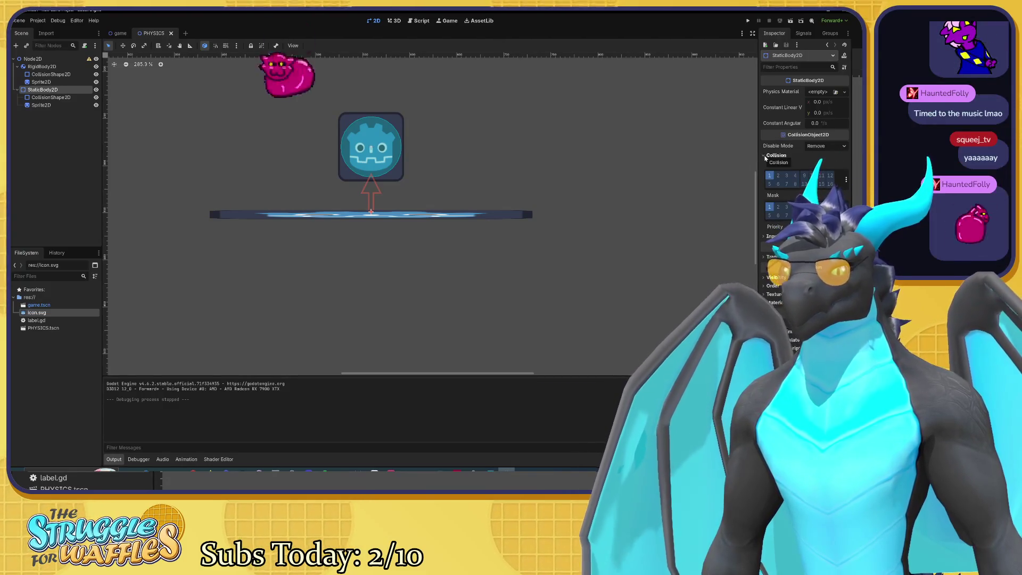
{"action": "left_click", "coordinate": [765, 156]}
{"action": "left_click", "coordinate": [763, 164]}
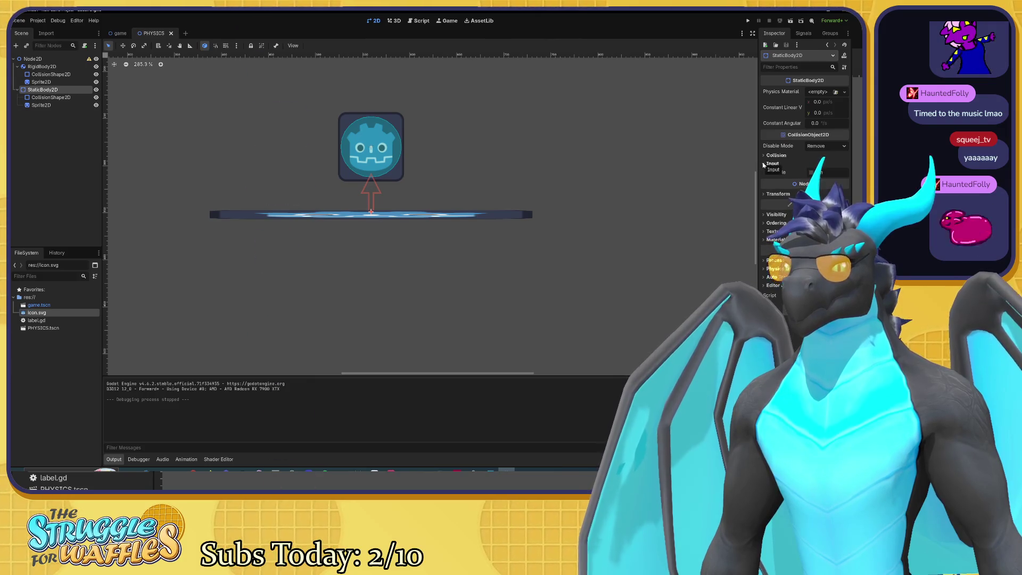
{"action": "left_click", "coordinate": [765, 164]}
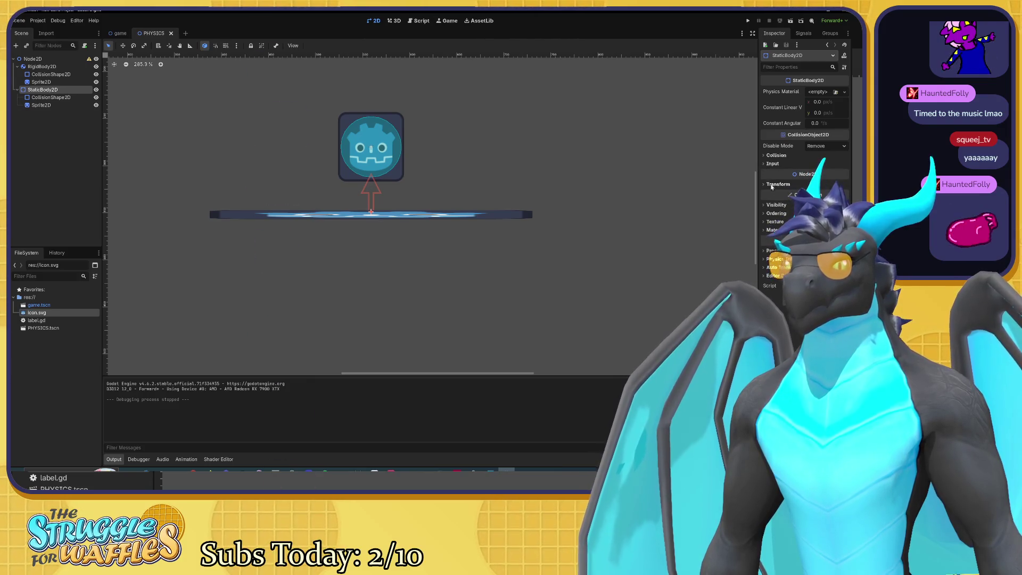
{"action": "left_click", "coordinate": [817, 92]}
{"action": "left_click", "coordinate": [814, 111]}
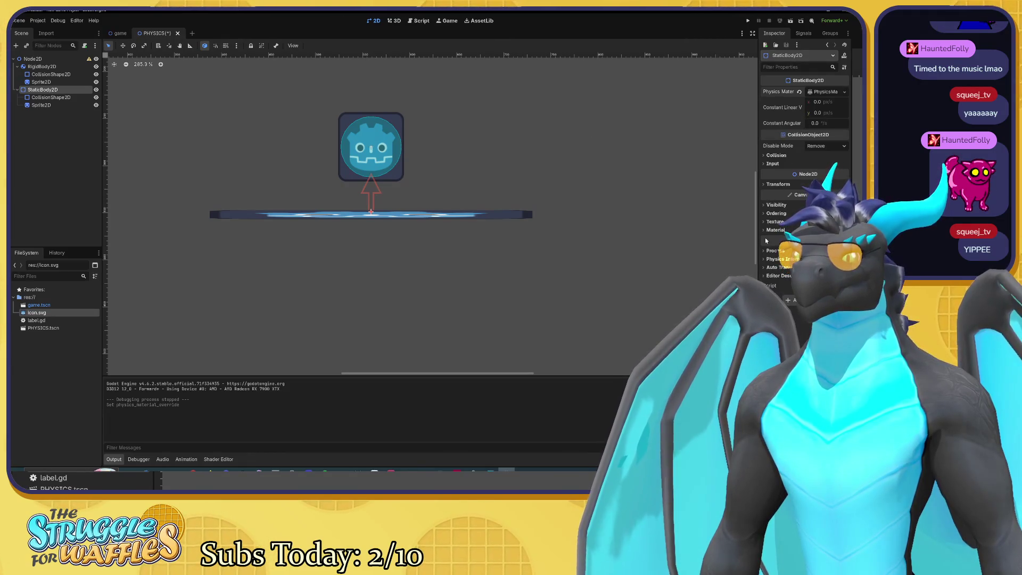
Expand the floor's Input settings, then select the RigidBody2D falling icon.
{"action": "left_click", "coordinate": [770, 163]}
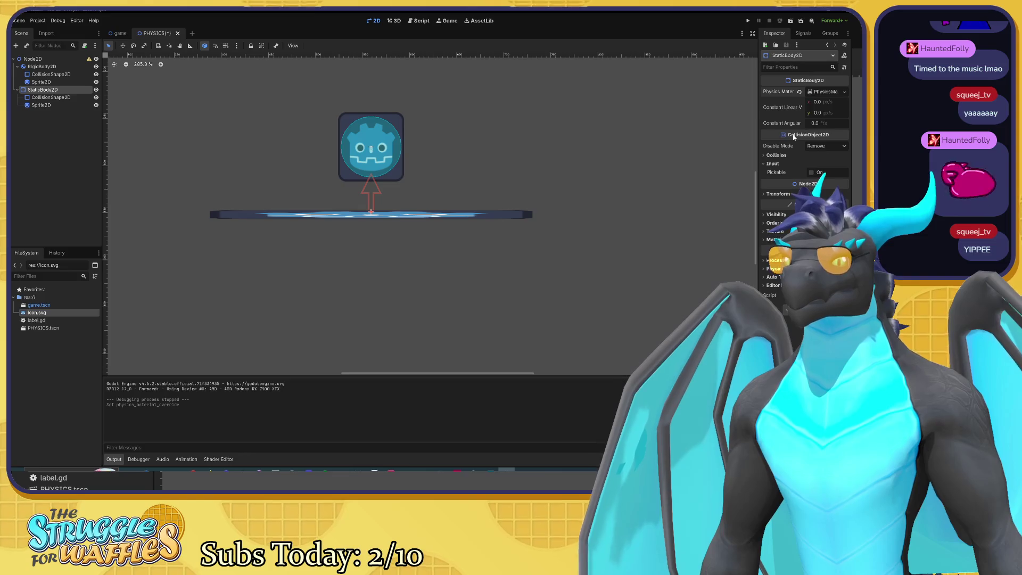
{"action": "mouse_move", "coordinate": [792, 137]}
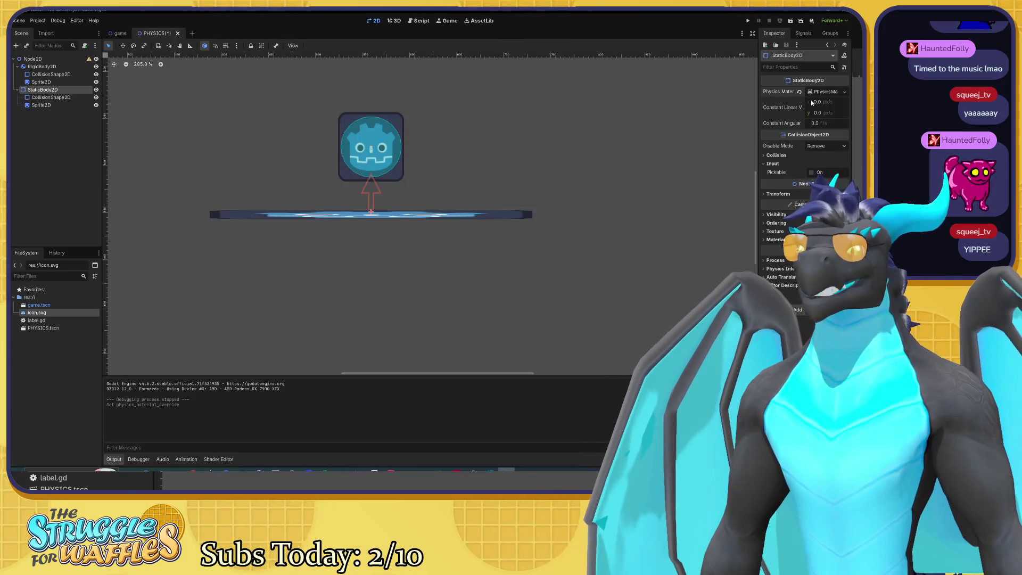
{"action": "mouse_move", "coordinate": [791, 163]}
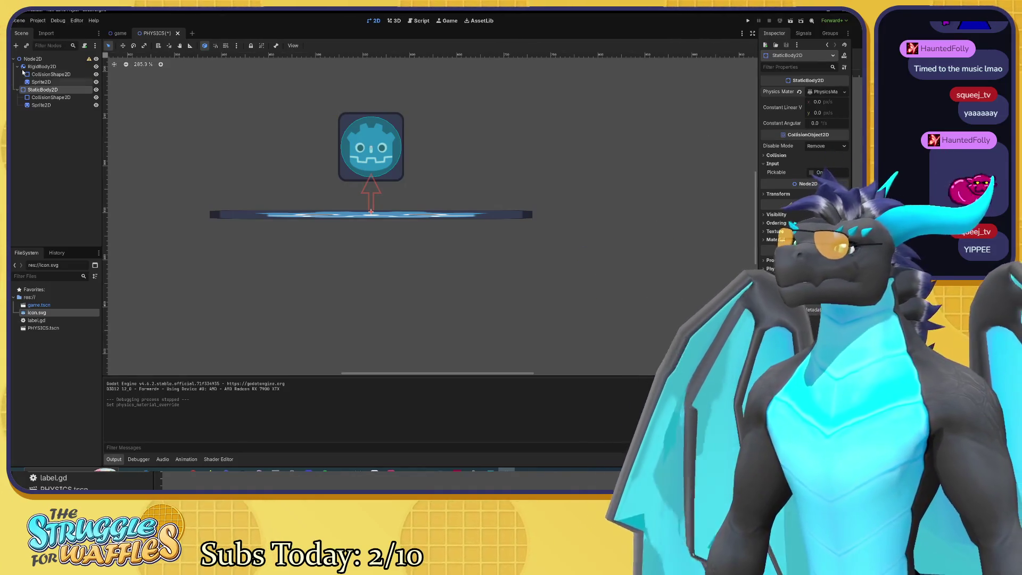
{"action": "left_click", "coordinate": [45, 67]}
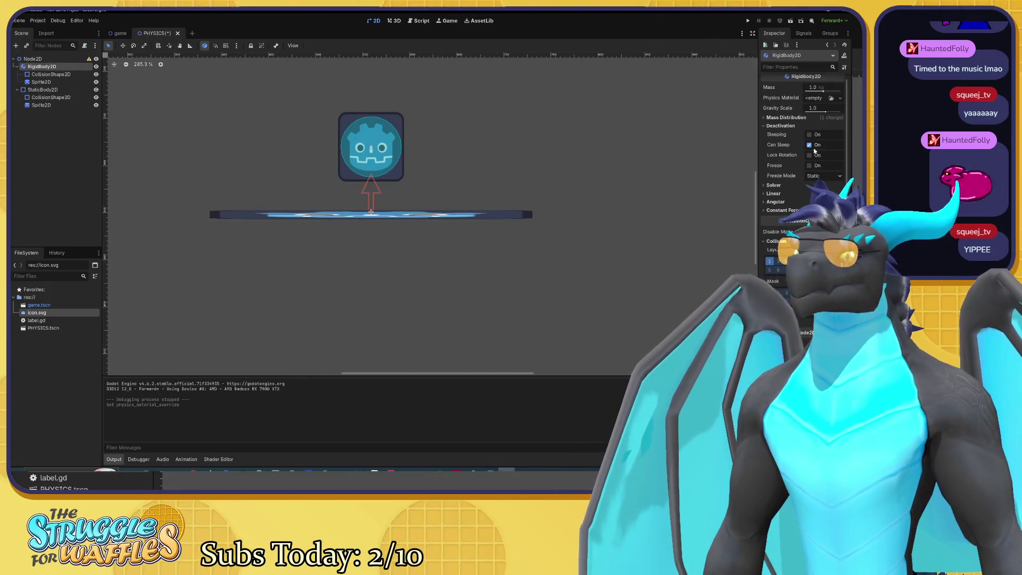
{"action": "left_click", "coordinate": [818, 98]}
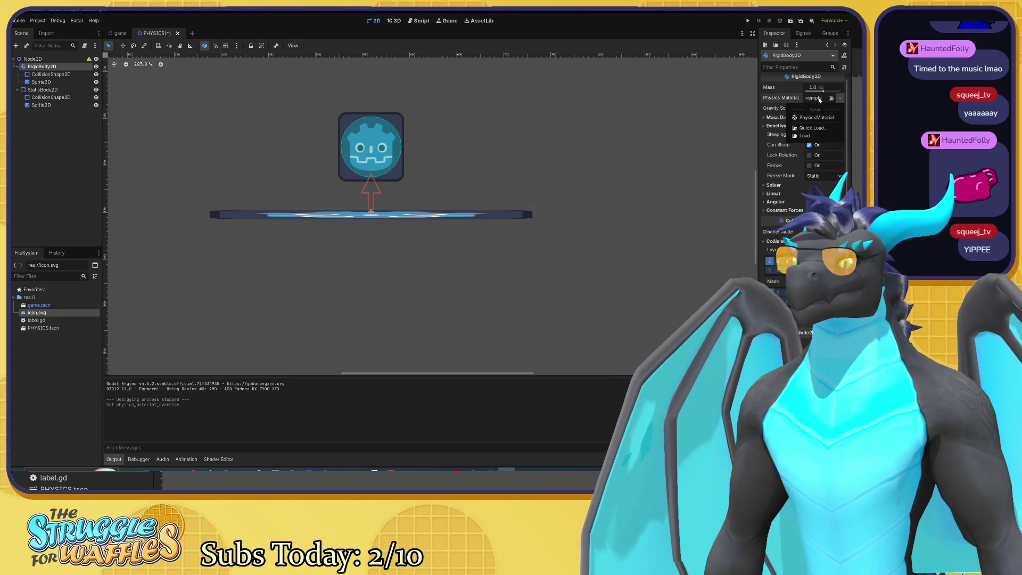
{"action": "left_click", "coordinate": [818, 99]}
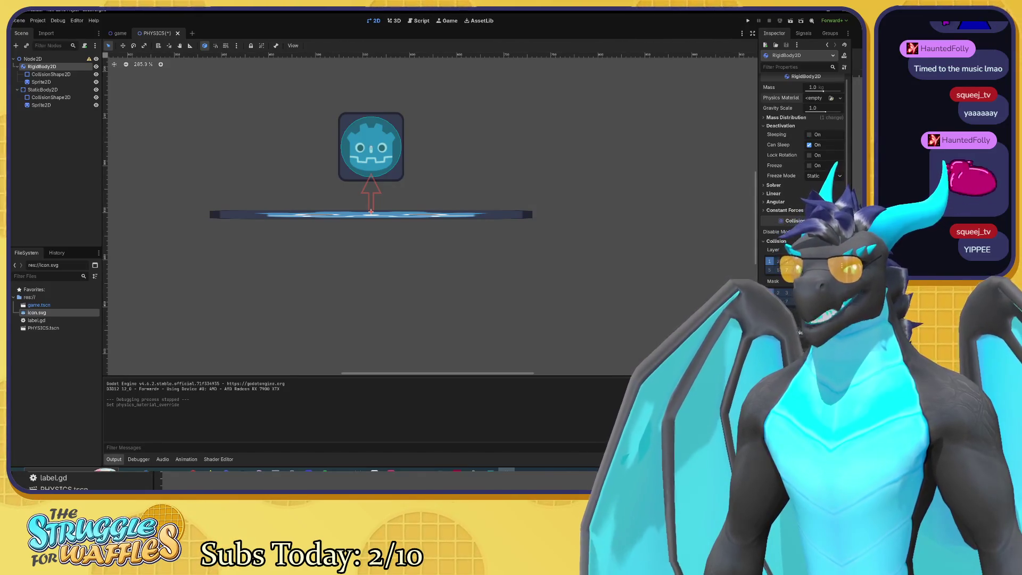
{"action": "left_click", "coordinate": [763, 185]}
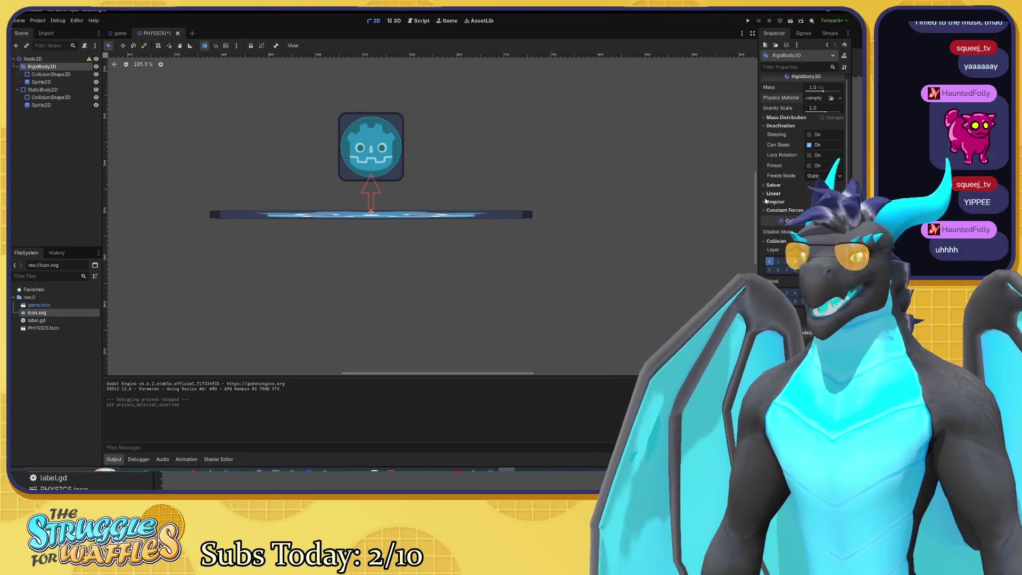
{"action": "left_click", "coordinate": [764, 202]}
{"action": "left_click", "coordinate": [765, 202]}
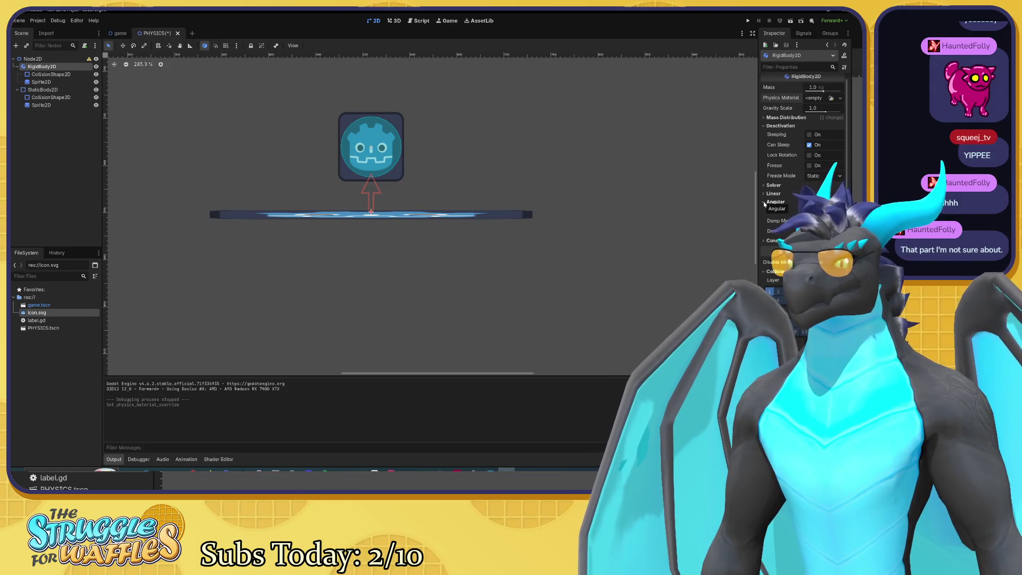
{"action": "left_click", "coordinate": [763, 194]}
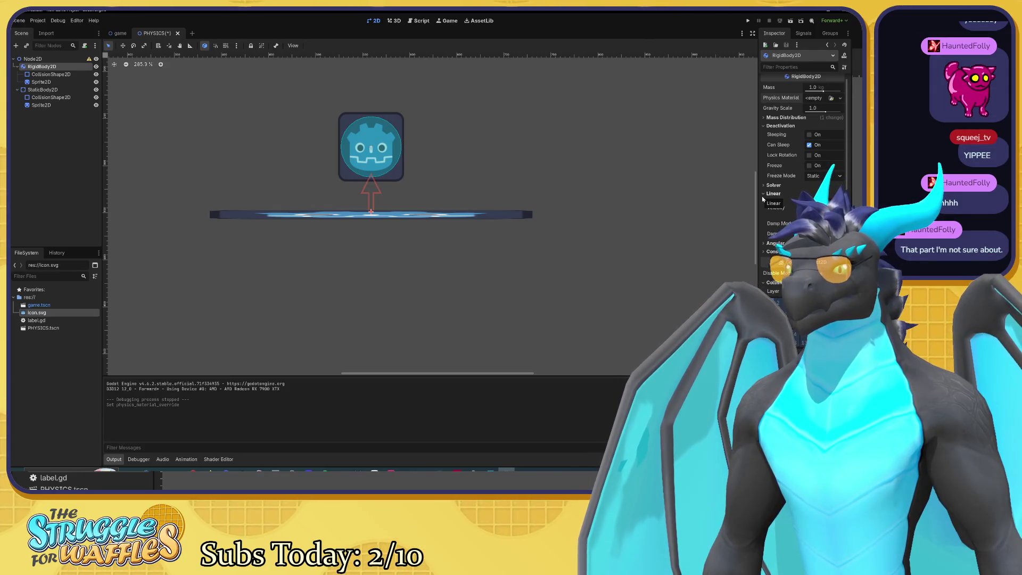
{"action": "left_click", "coordinate": [763, 198]}
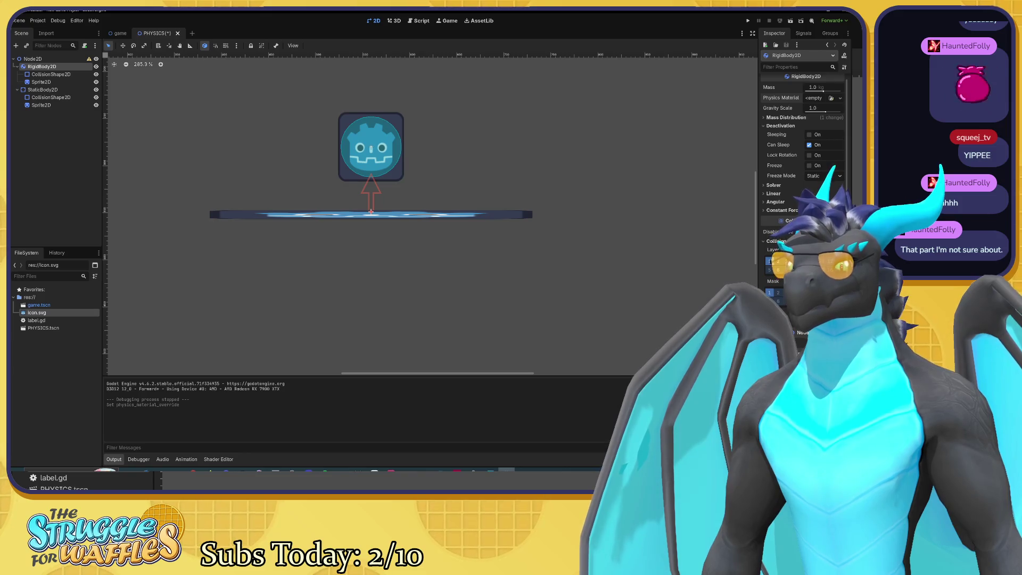
{"action": "scroll", "coordinate": [803, 187], "scroll_direction": "down", "scroll_amount": 1}
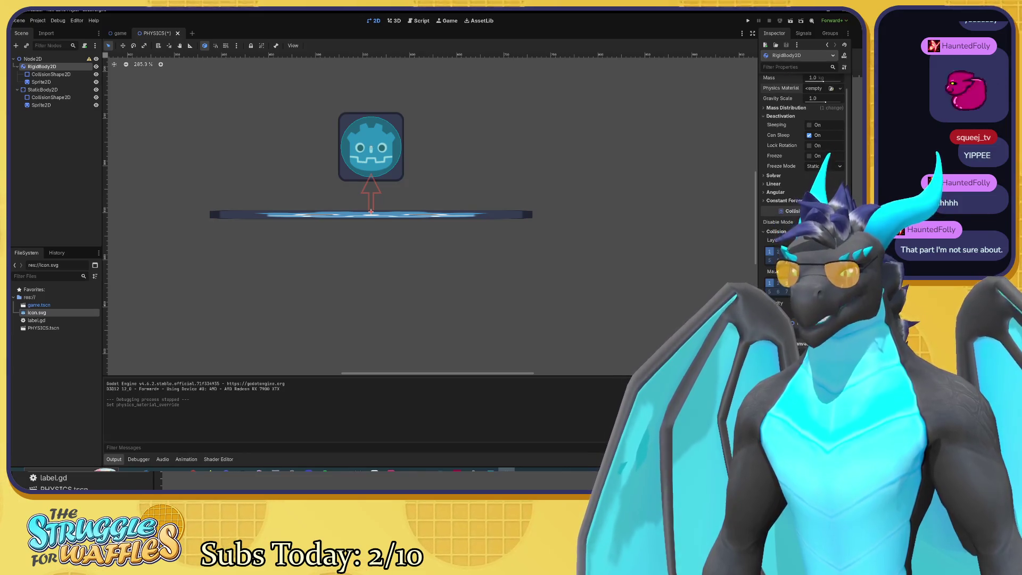
{"action": "scroll", "coordinate": [803, 186], "scroll_direction": "up", "scroll_amount": 1}
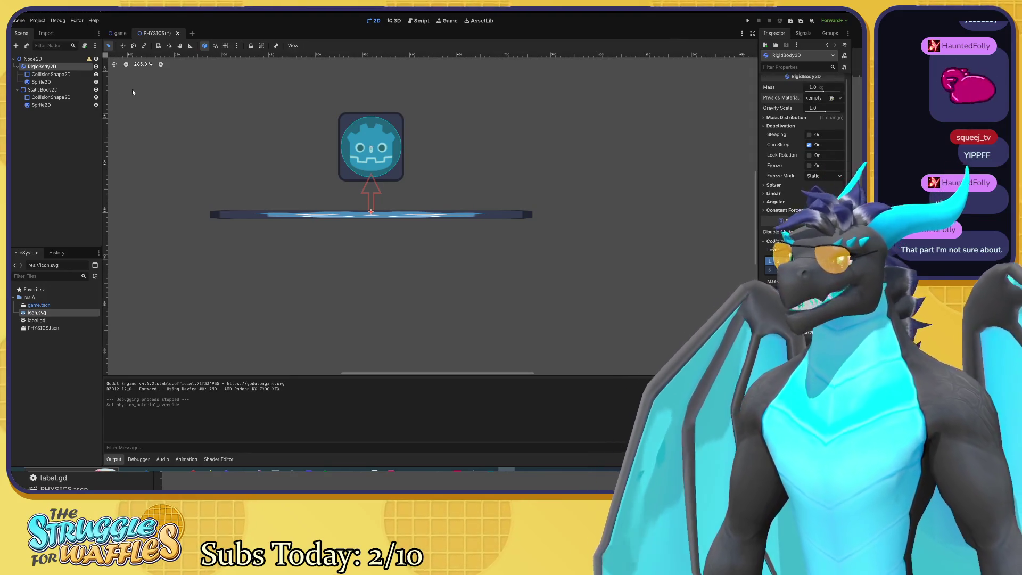
{"action": "left_click", "coordinate": [43, 90]}
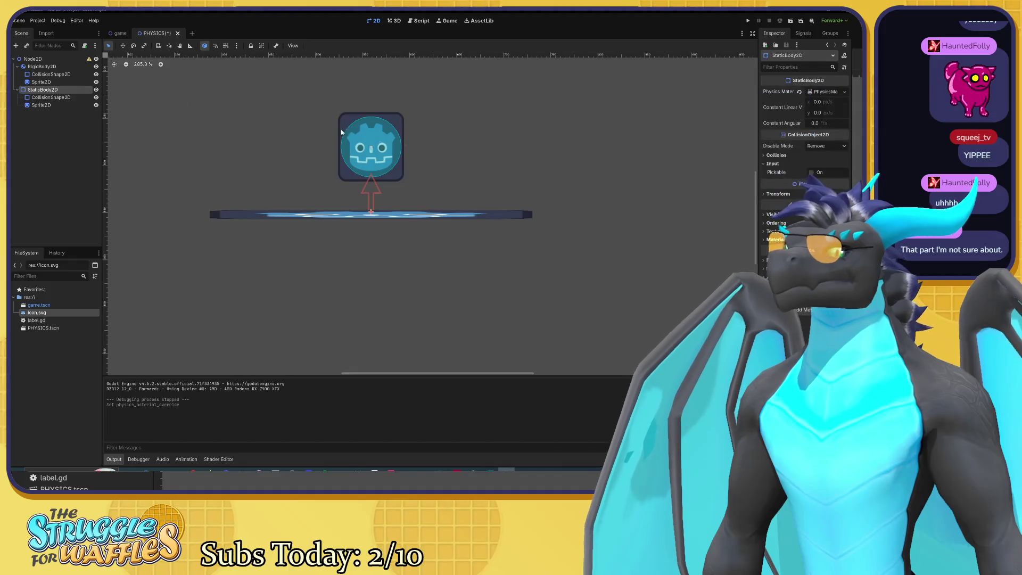
{"action": "left_click", "coordinate": [767, 269]}
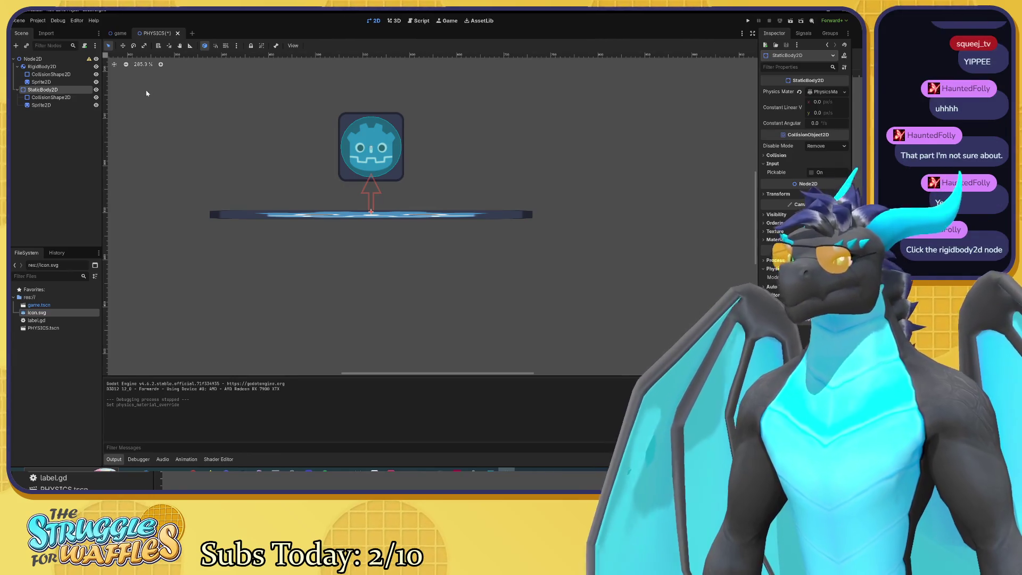
{"action": "left_click", "coordinate": [59, 66]}
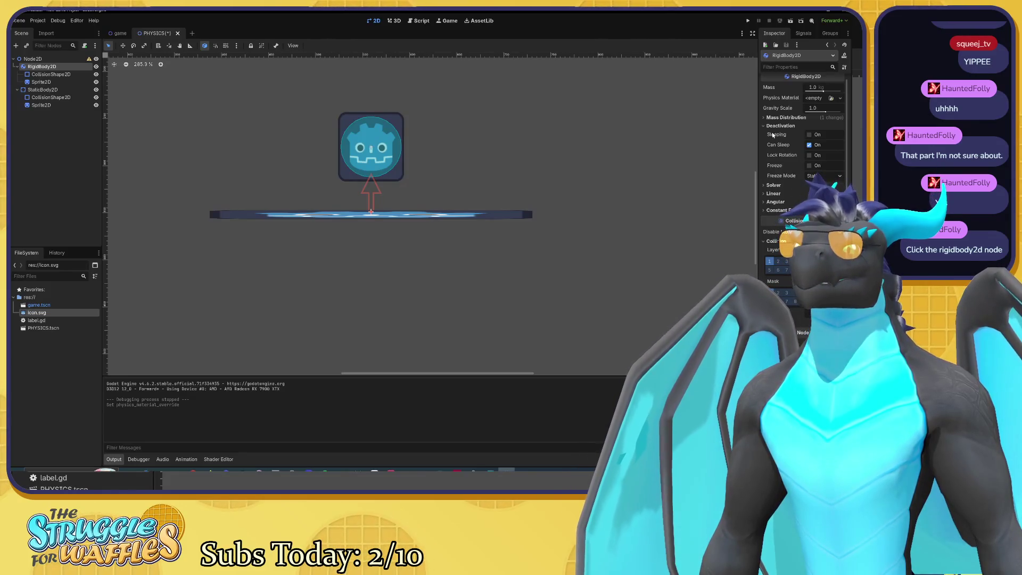
{"action": "left_click", "coordinate": [766, 117]}
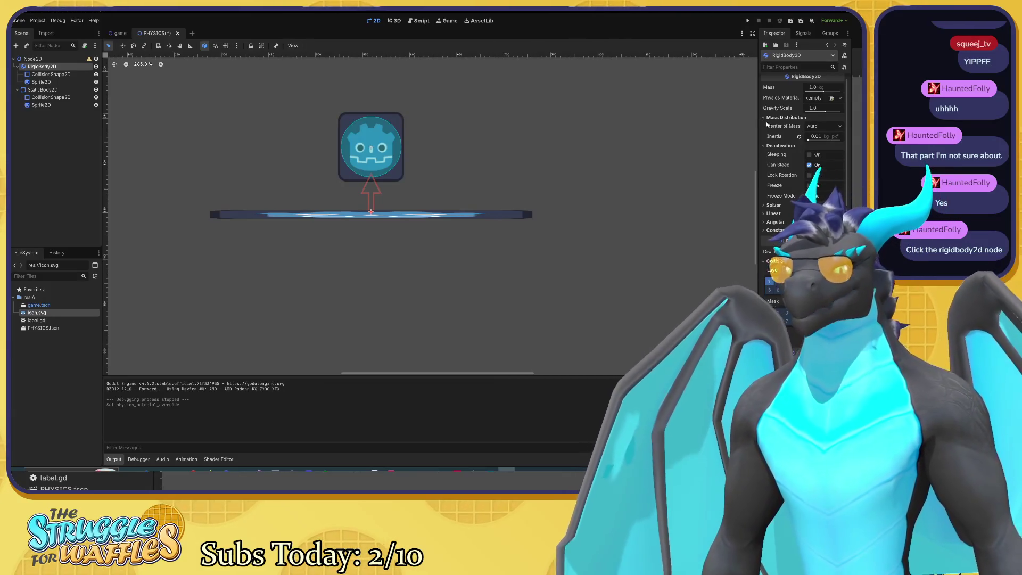
{"action": "left_click", "coordinate": [765, 206]}
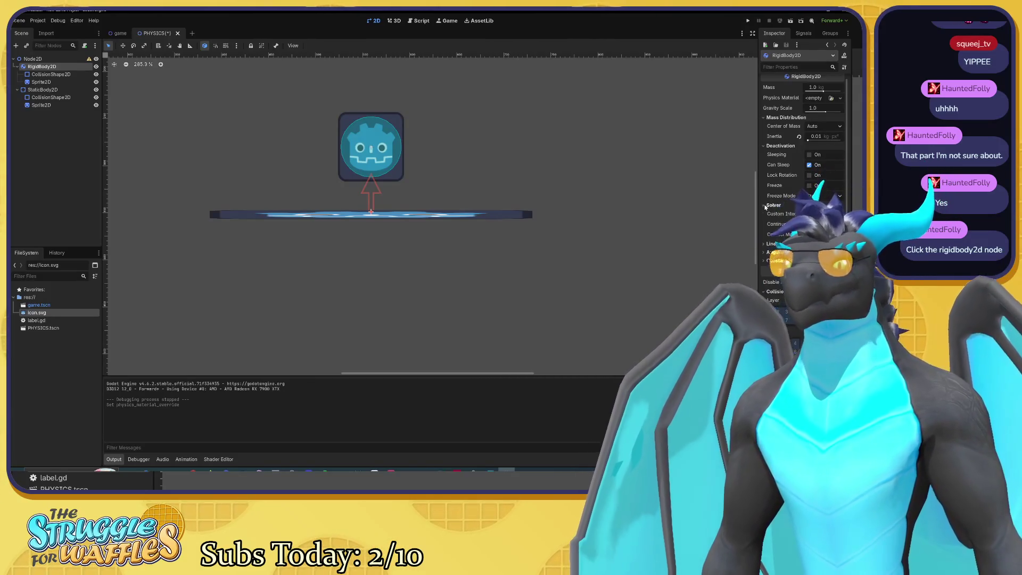
{"action": "left_click", "coordinate": [765, 205]}
{"action": "left_click", "coordinate": [764, 213]}
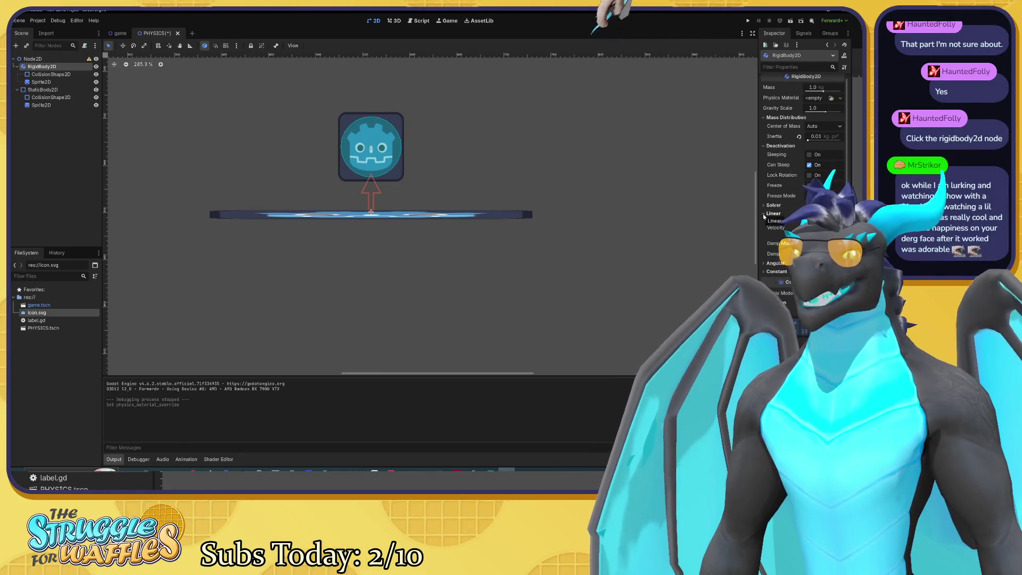
{"action": "left_click", "coordinate": [764, 213]}
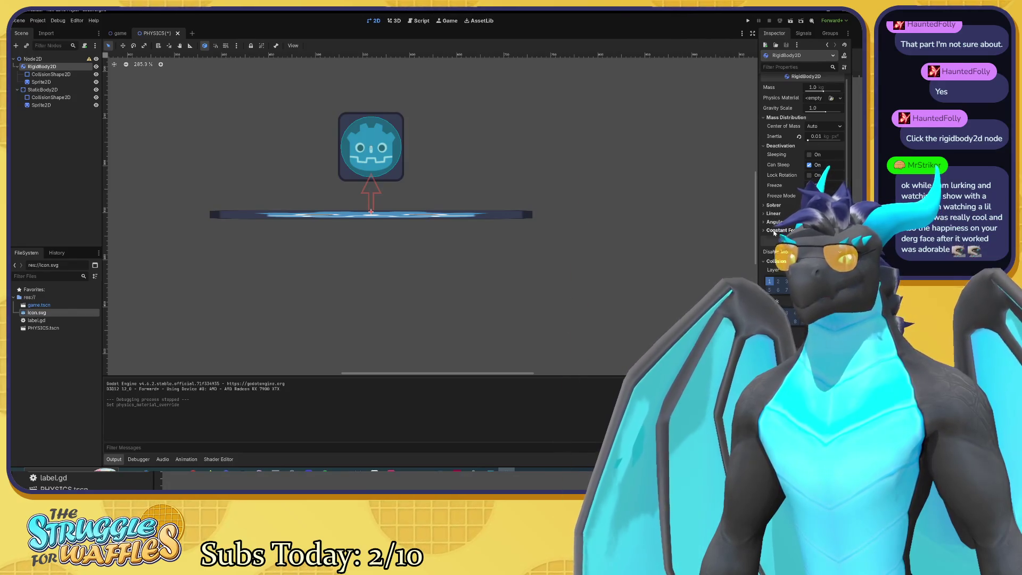
{"action": "left_click", "coordinate": [774, 231]}
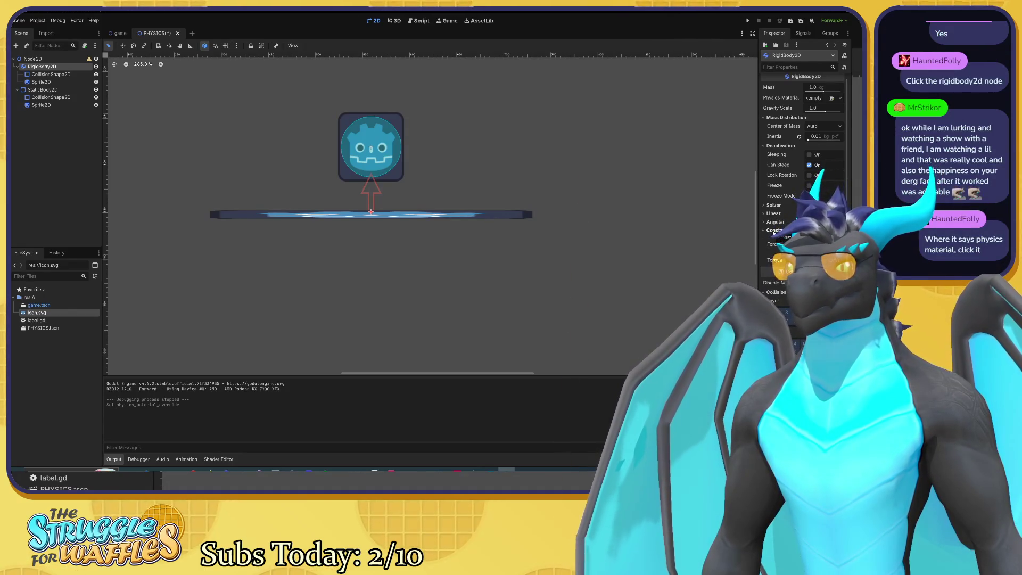
{"action": "left_click", "coordinate": [772, 231]}
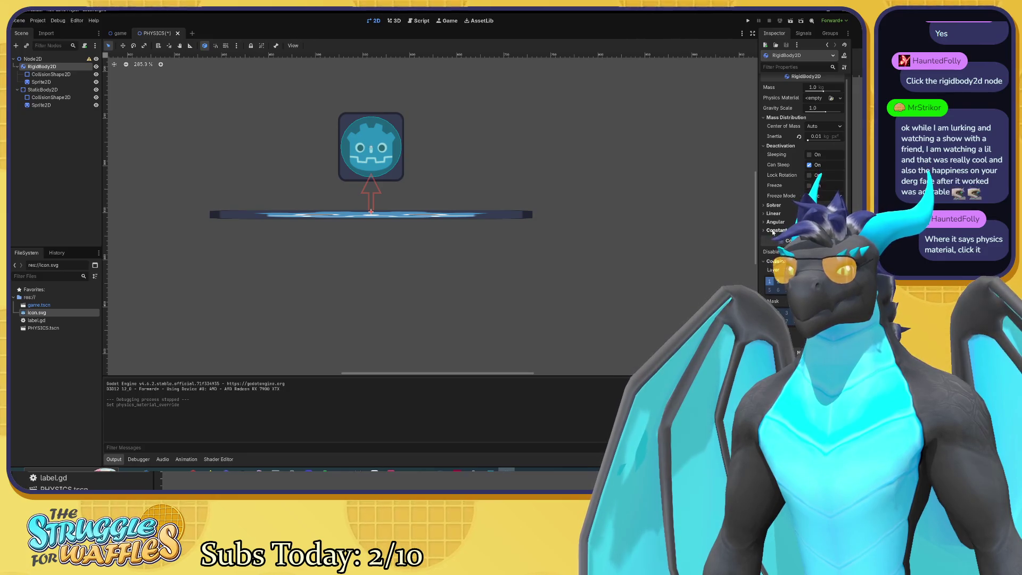
{"action": "scroll", "coordinate": [773, 231], "scroll_direction": "down", "scroll_amount": 1}
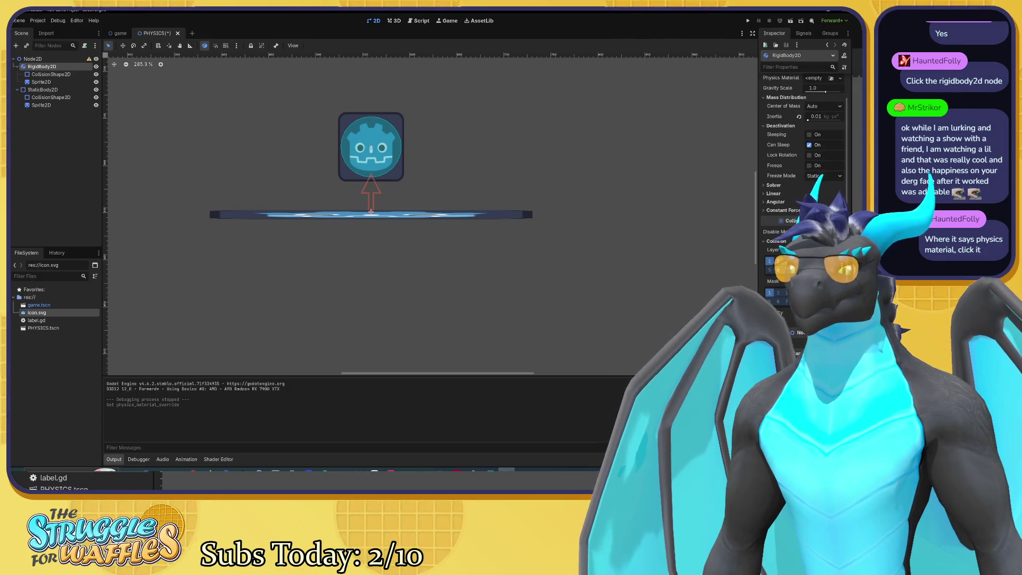
{"action": "scroll", "coordinate": [798, 213], "scroll_direction": "up", "scroll_amount": 2}
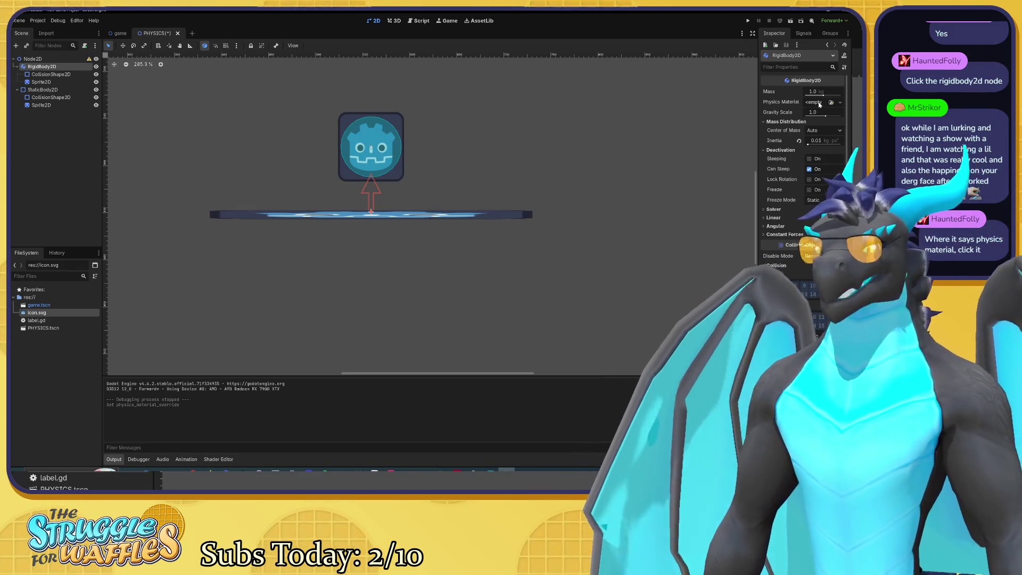
Give the RigidBody2D a new PhysicsMaterial showing friction and bounce, then select StaticBody2D.
{"action": "left_click", "coordinate": [819, 103]}
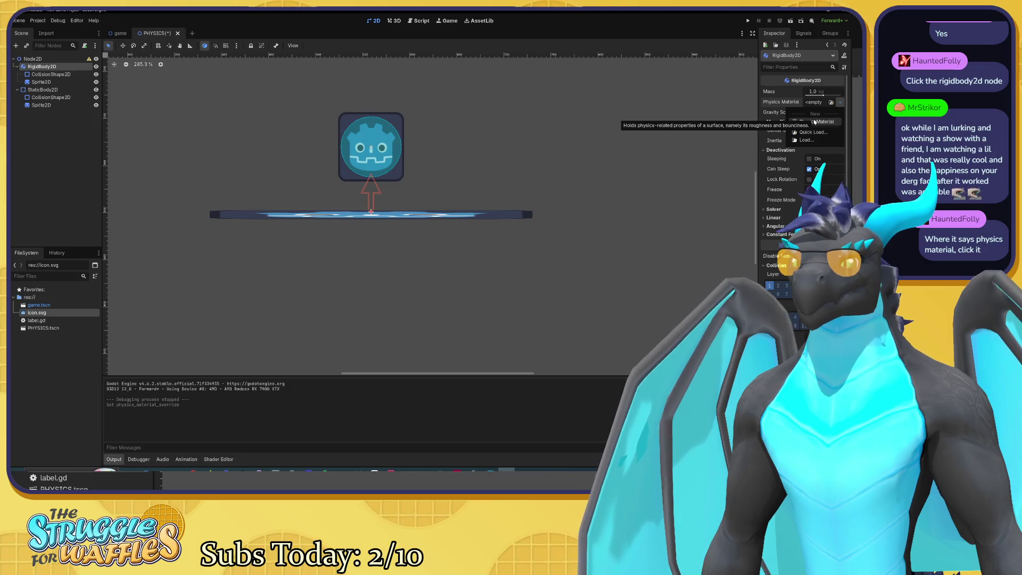
{"action": "left_click", "coordinate": [813, 122]}
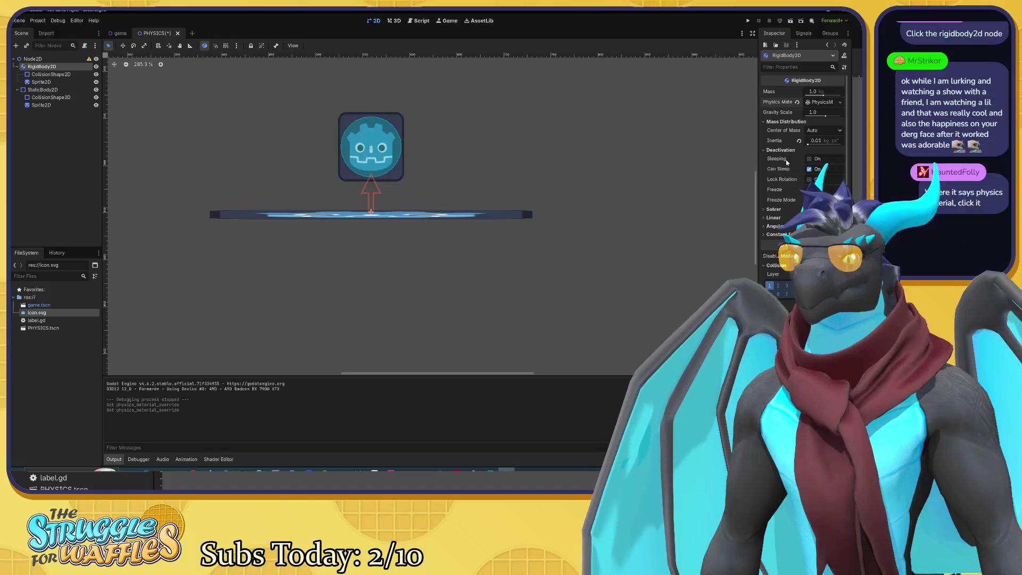
{"action": "scroll", "coordinate": [784, 163], "scroll_direction": "down", "scroll_amount": 1}
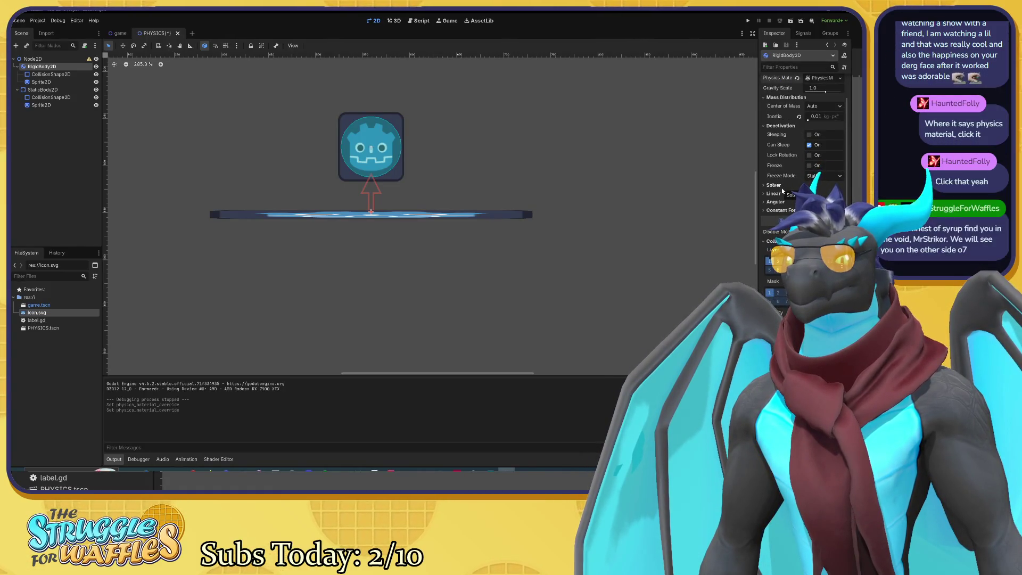
{"action": "scroll", "coordinate": [781, 190], "scroll_direction": "up", "scroll_amount": 1}
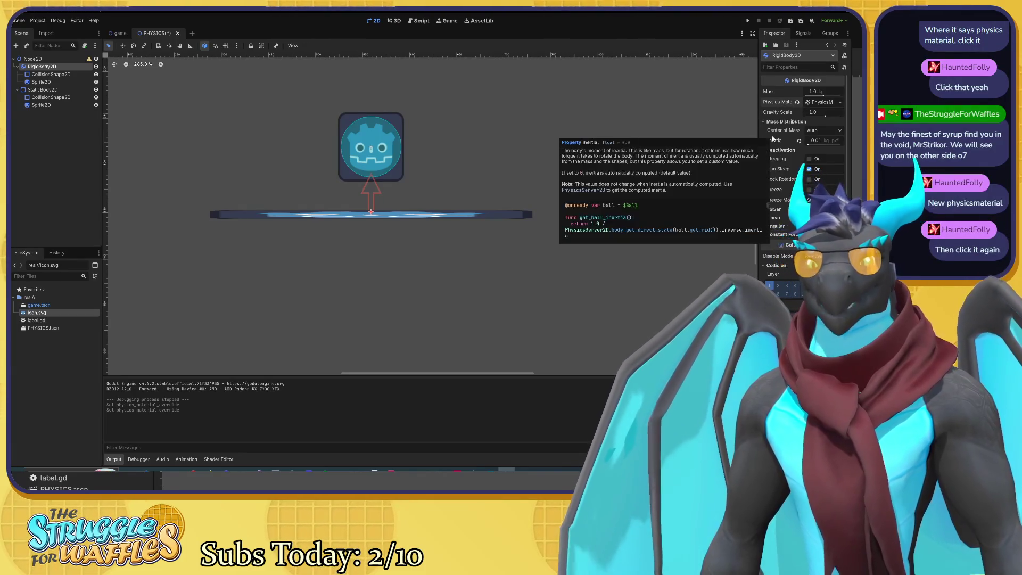
{"action": "left_click", "coordinate": [828, 102]}
{"action": "left_click", "coordinate": [822, 102]}
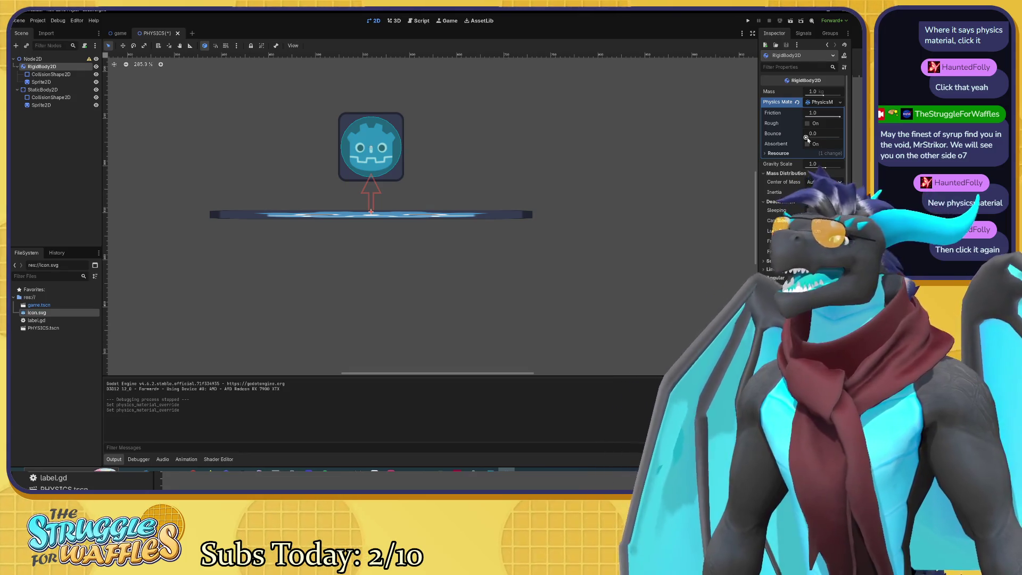
{"action": "left_click", "coordinate": [43, 90]}
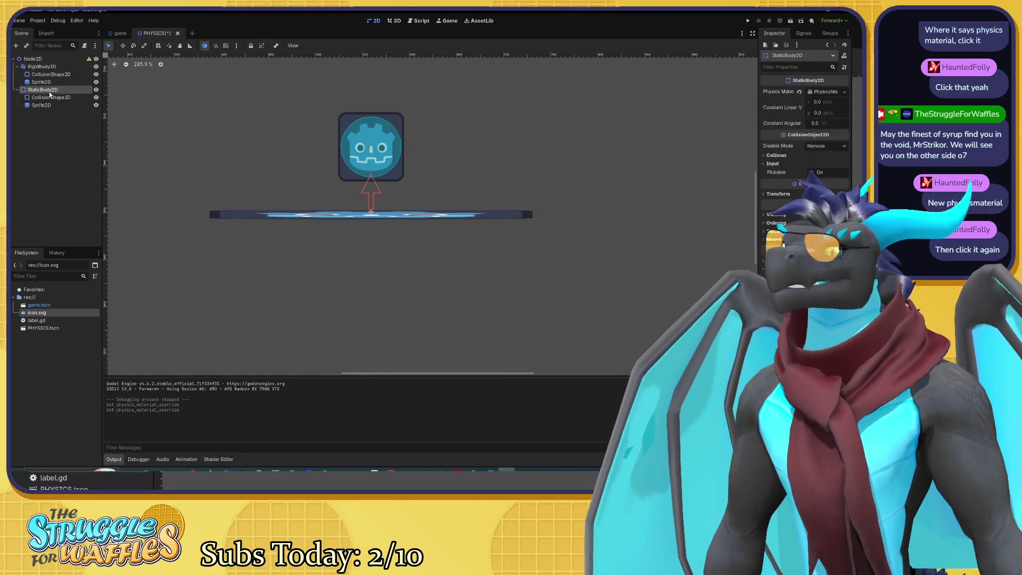
Drag the platform material's Bounce upward and test-run the scene.
{"action": "left_click", "coordinate": [823, 94]}
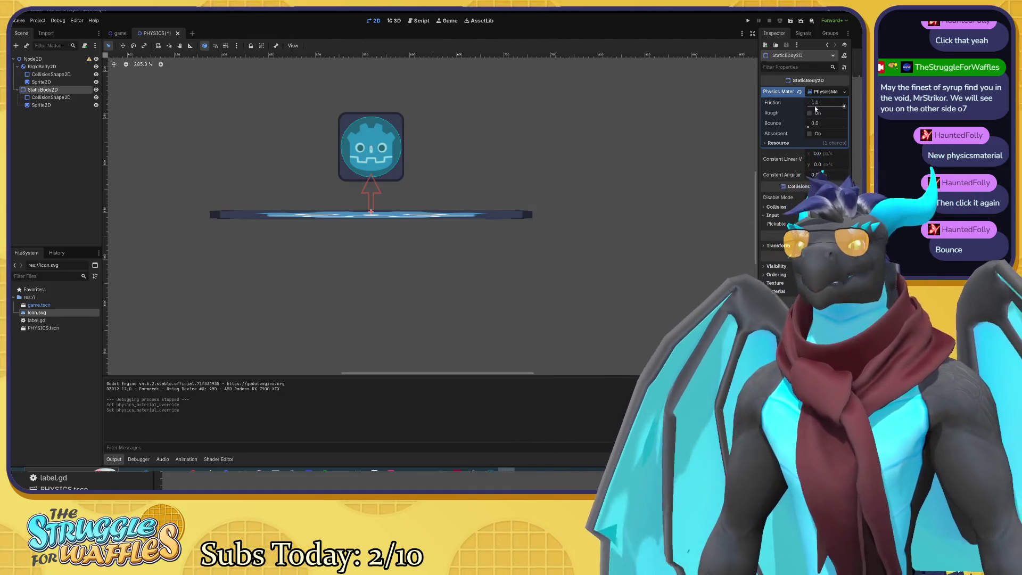
{"action": "mouse_move", "coordinate": [812, 124]}
{"action": "left_mouse_down"}
{"action": "mouse_move", "coordinate": [846, 124]}
{"action": "mouse_move", "coordinate": [829, 126]}
{"action": "left_mouse_up"}
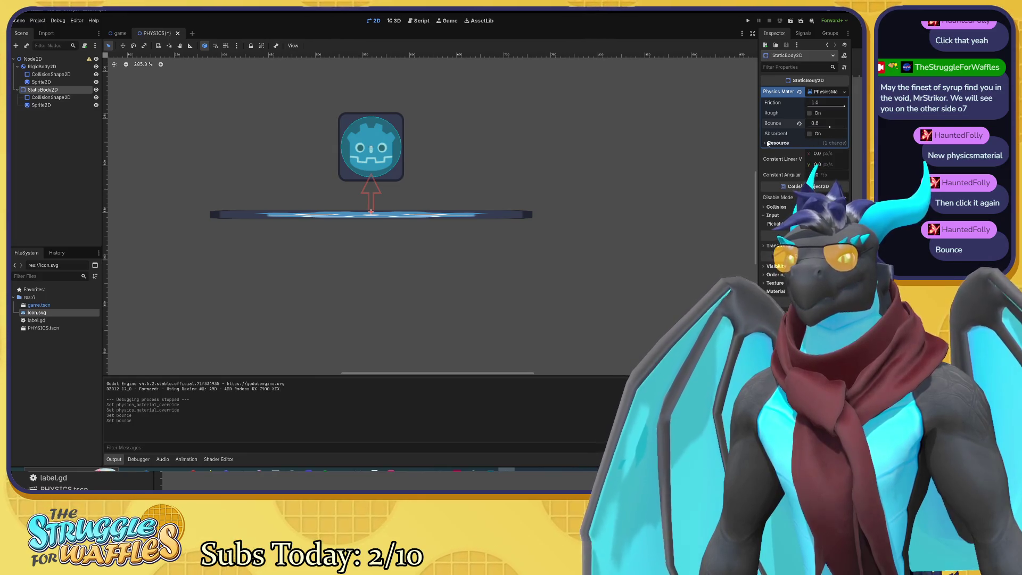
{"action": "left_click", "coordinate": [767, 144]}
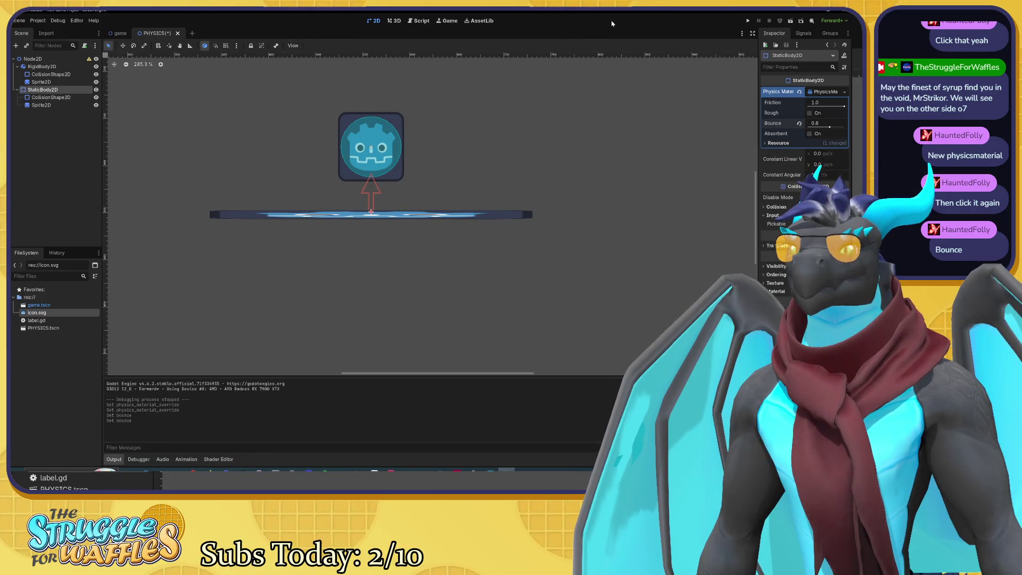
{"action": "left_click", "coordinate": [790, 22]}
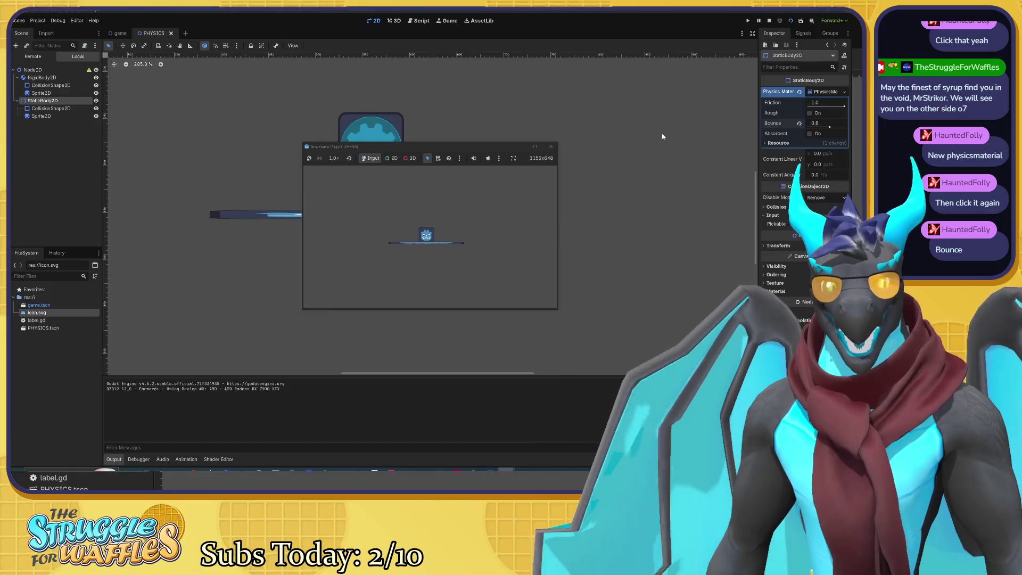
{"action": "left_click", "coordinate": [551, 146]}
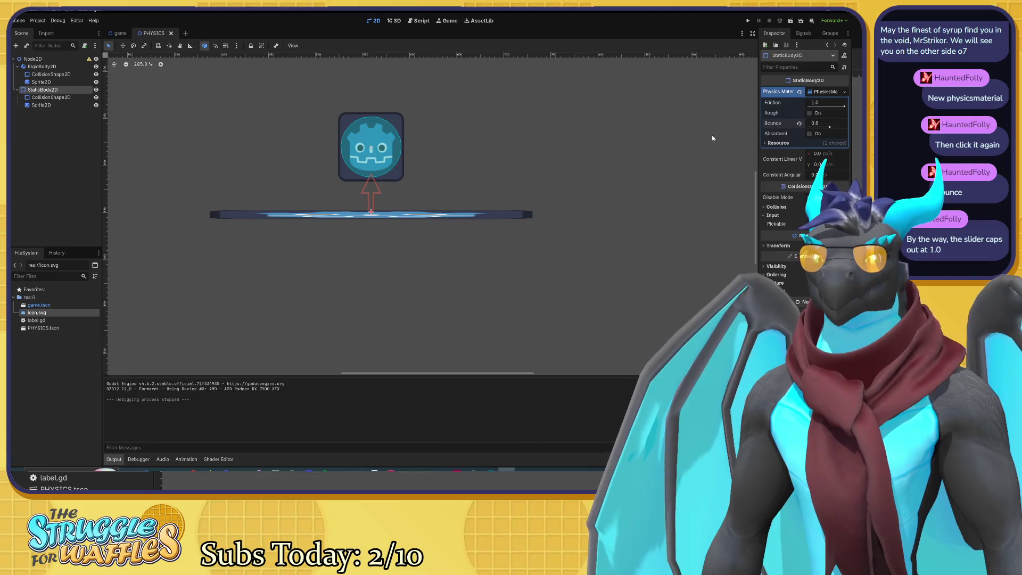
Set the platform's Bounce to 2.05, then to 10, and run the scene again.
{"action": "left_click", "coordinate": [821, 127]}
{"action": "type", "text": "2.05"}
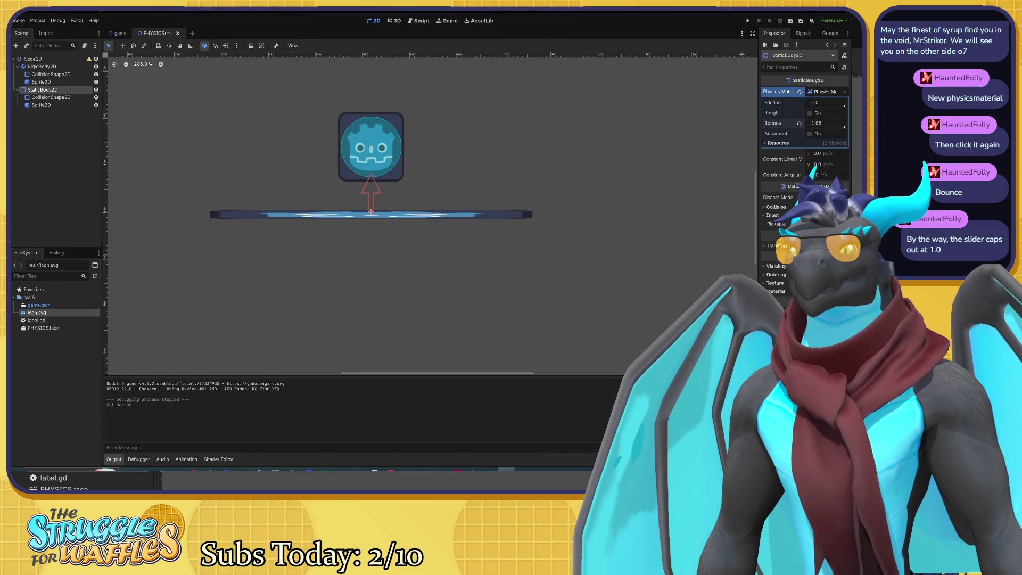
{"action": "key", "text": "Return"}
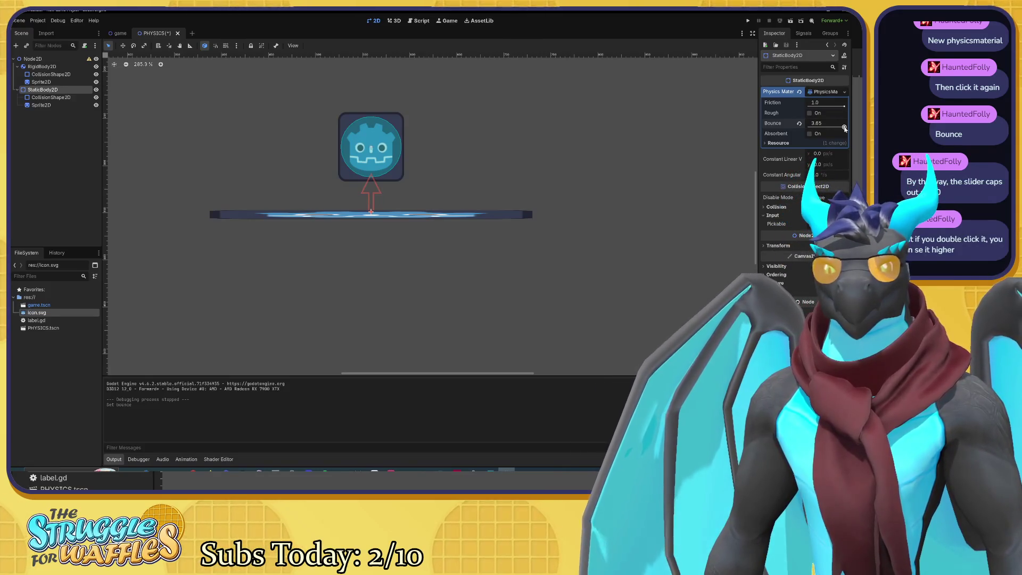
{"action": "double_click", "coordinate": [844, 127]}
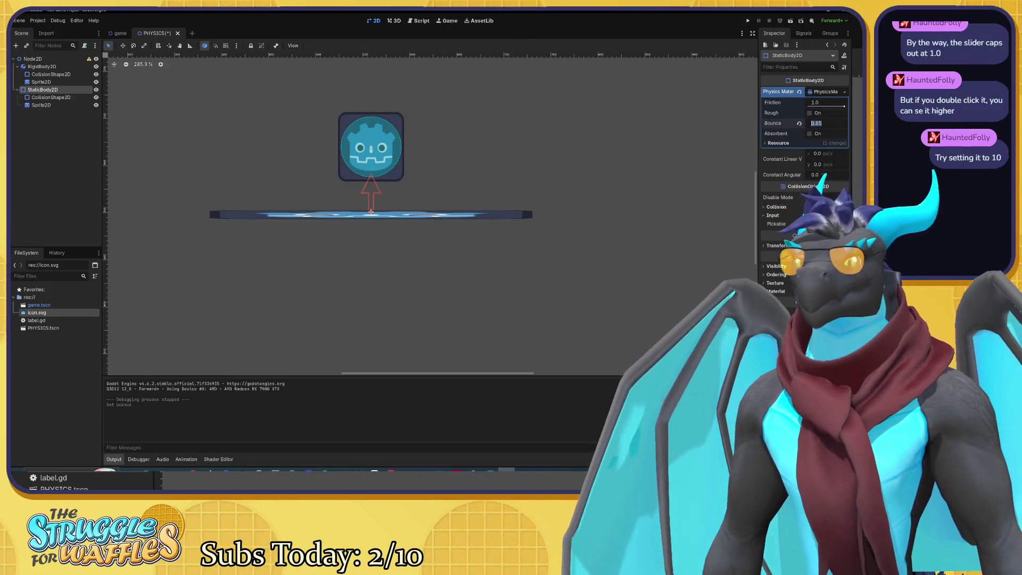
{"action": "type", "text": "10"}
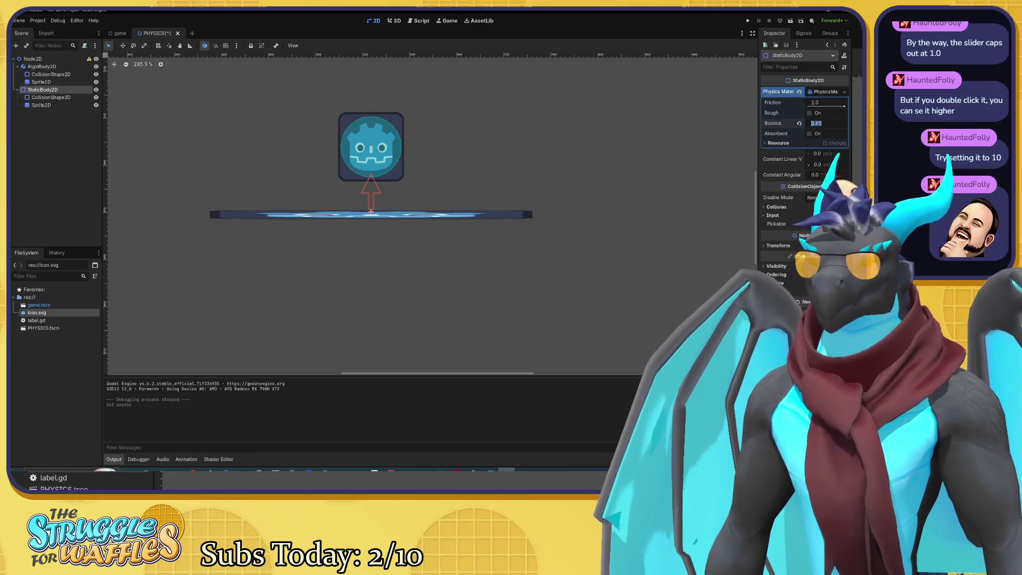
{"action": "key", "text": "Return"}
{"action": "key", "text": "Return"}
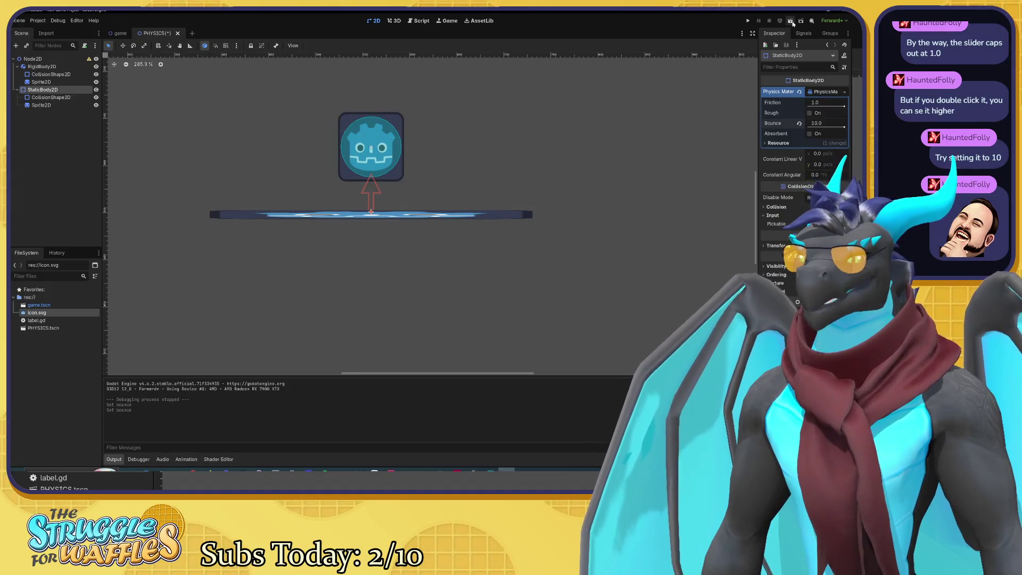
{"action": "left_click", "coordinate": [791, 21]}
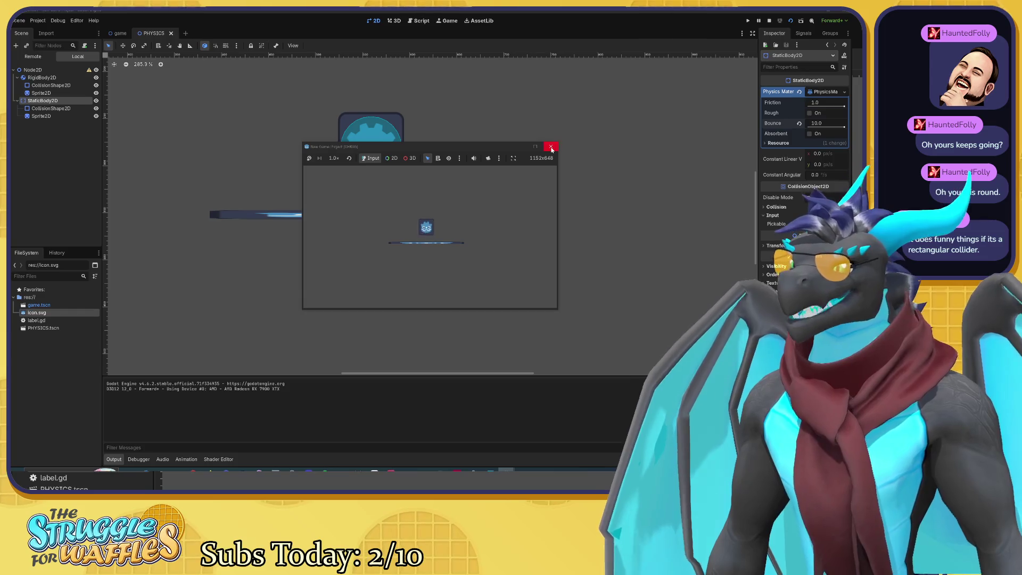
Close the test game, recentre the 2D view, and select the root Node2D.
{"action": "left_click", "coordinate": [551, 146]}
{"action": "mouse_move", "coordinate": [545, 151]}
{"action": "left_mouse_down"}
{"action": "mouse_move", "coordinate": [433, 249]}
{"action": "mouse_move", "coordinate": [385, 225]}
{"action": "left_mouse_up"}
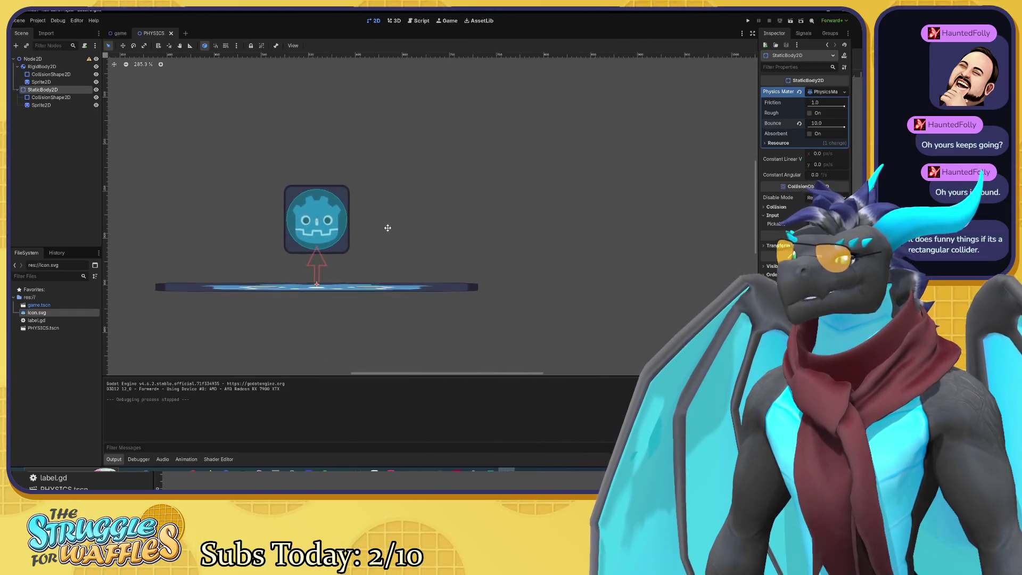
{"action": "left_click", "coordinate": [31, 58]}
Add a new RigidBody2D node and move it up beside the first icon, to (96, -48).
{"action": "left_click", "coordinate": [16, 45]}
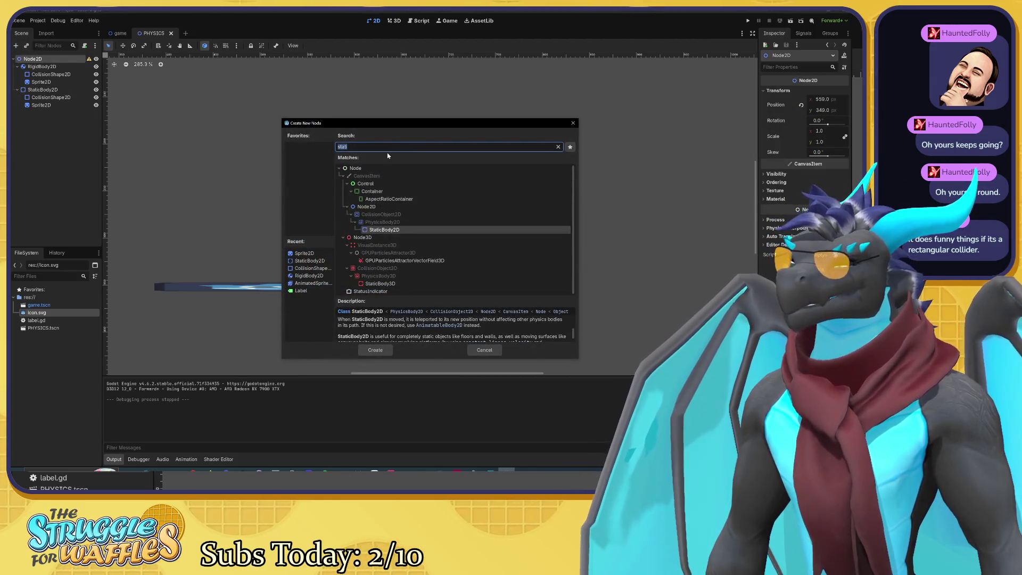
{"action": "type", "text": "rigi"}
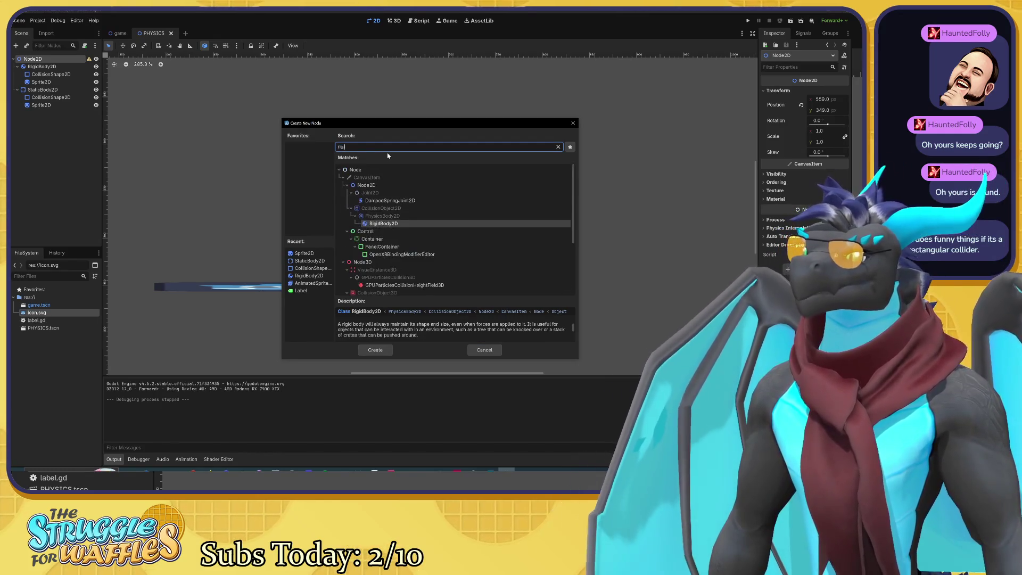
{"action": "left_click", "coordinate": [420, 226]}
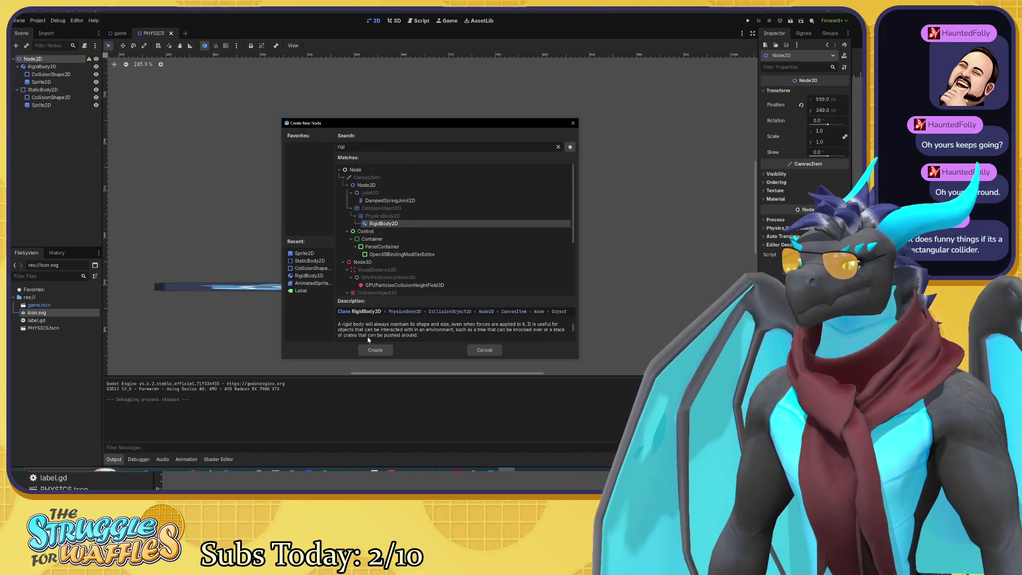
{"action": "left_click", "coordinate": [375, 350]}
{"action": "scroll", "coordinate": [381, 244], "scroll_direction": "down", "scroll_amount": 3}
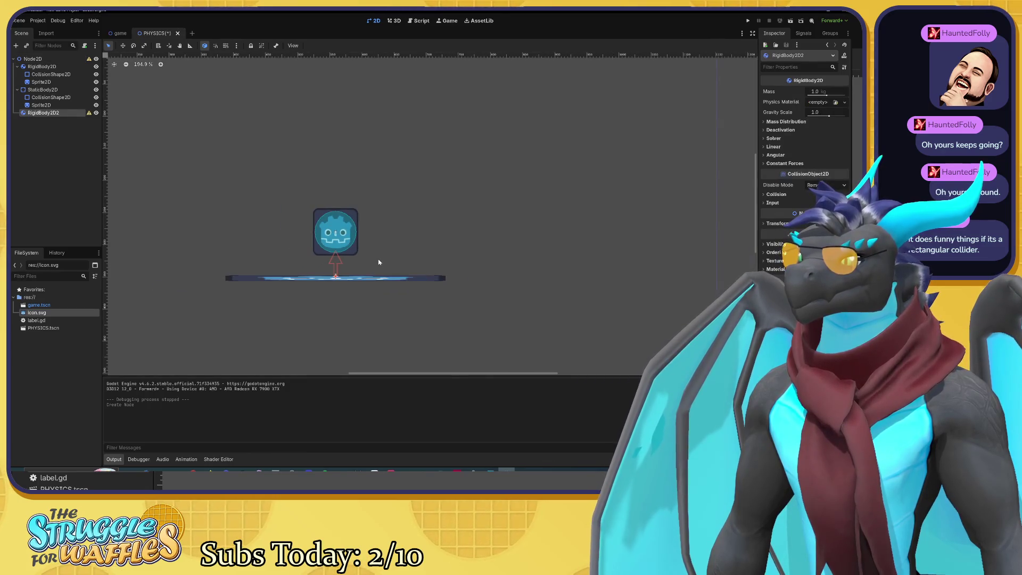
{"action": "mouse_move", "coordinate": [381, 244]}
{"action": "left_mouse_down"}
{"action": "mouse_move", "coordinate": [551, 324]}
{"action": "mouse_move", "coordinate": [444, 219]}
{"action": "mouse_move", "coordinate": [563, 197]}
{"action": "mouse_move", "coordinate": [562, 181]}
{"action": "mouse_move", "coordinate": [599, 146]}
{"action": "left_mouse_up"}
{"action": "scroll", "coordinate": [413, 250], "scroll_direction": "up", "scroll_amount": 6}
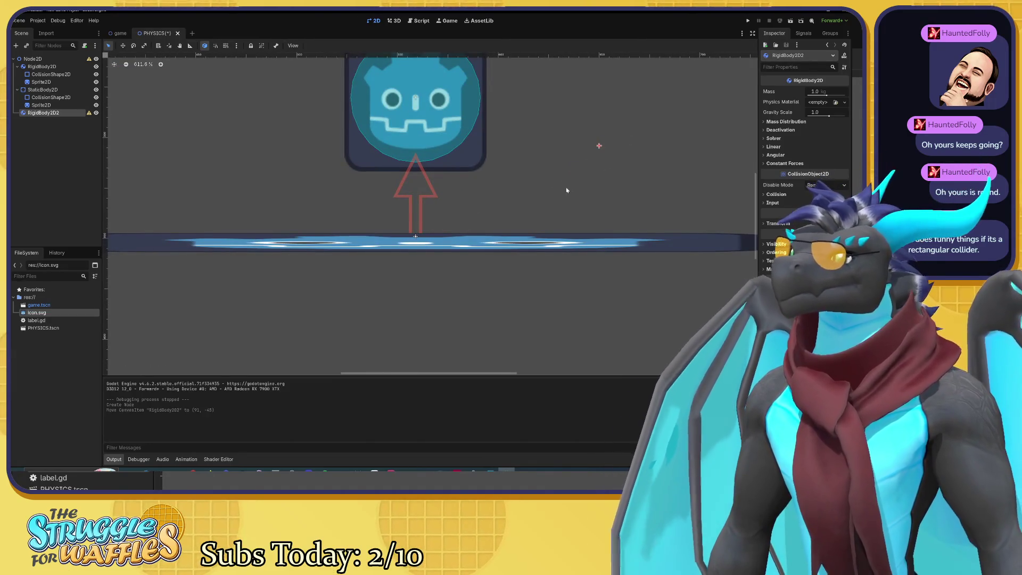
{"action": "key", "text": "f"}
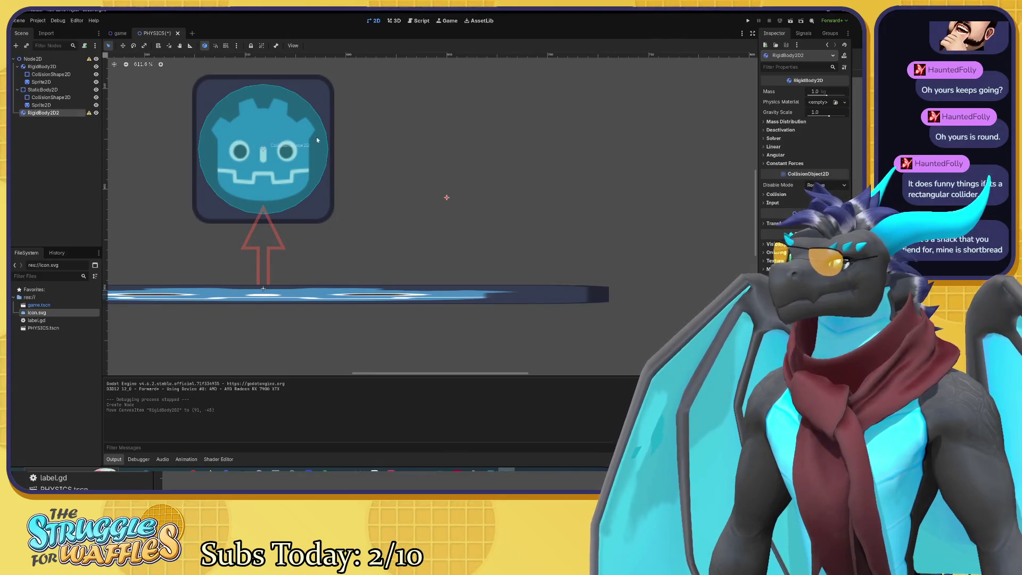
{"action": "mouse_move", "coordinate": [420, 224]}
{"action": "left_mouse_down"}
{"action": "mouse_move", "coordinate": [428, 154]}
{"action": "mouse_move", "coordinate": [428, 177]}
{"action": "left_mouse_up"}
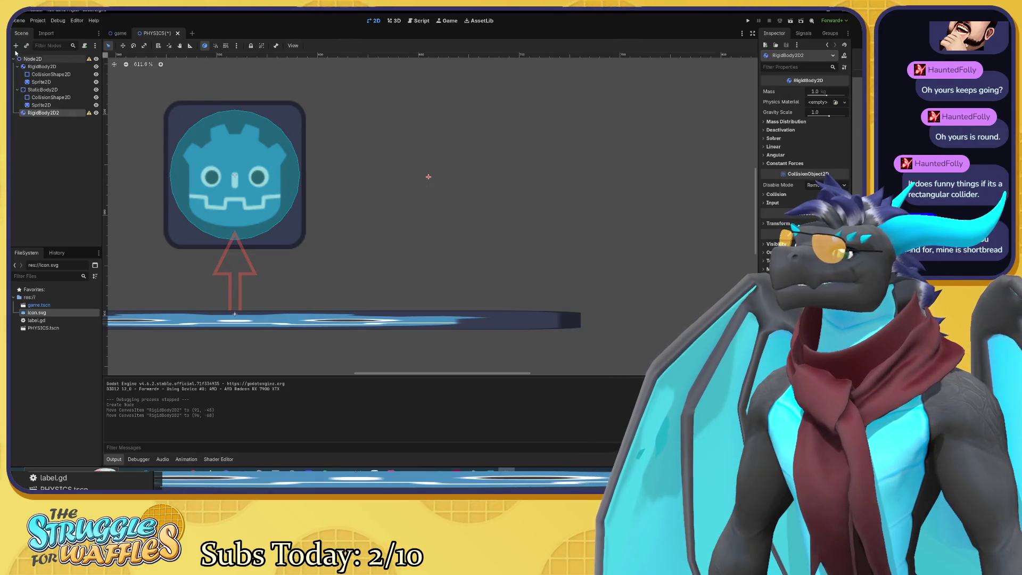
Add a Sprite2D child to RigidBody2D2.
{"action": "right_click", "coordinate": [46, 113]}
{"action": "left_click", "coordinate": [58, 118]}
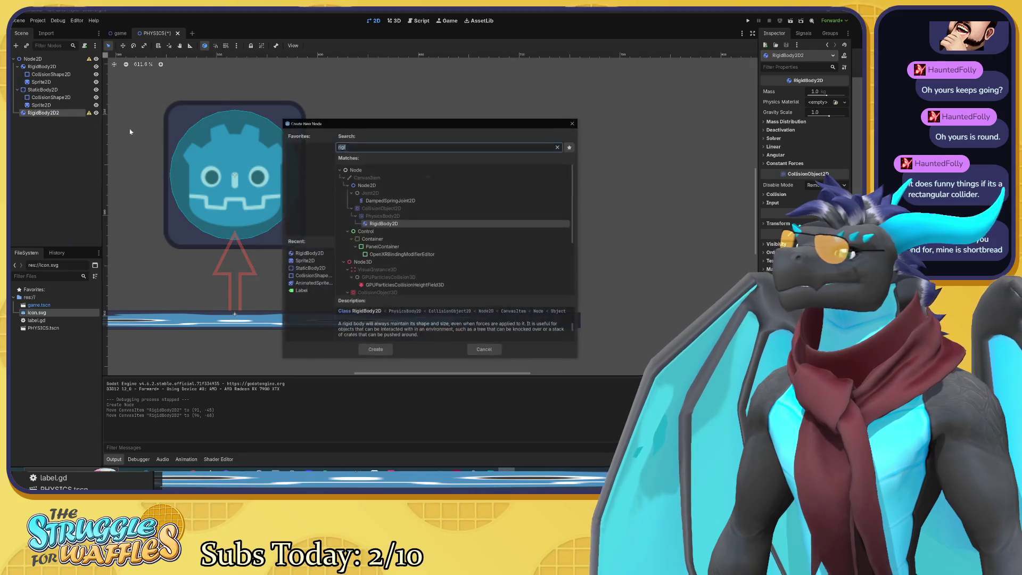
{"action": "type", "text": "spri"}
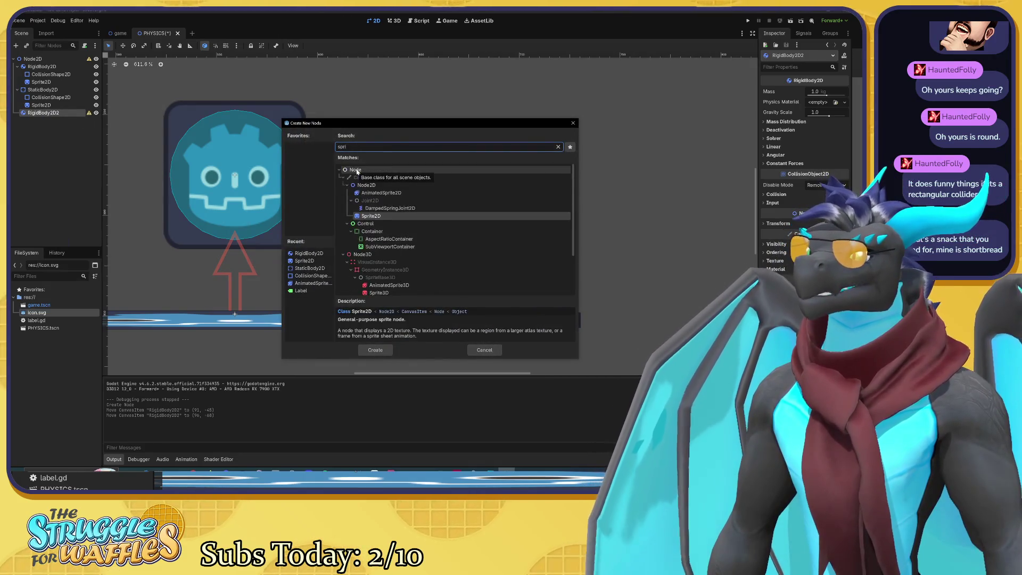
{"action": "left_click", "coordinate": [375, 349]}
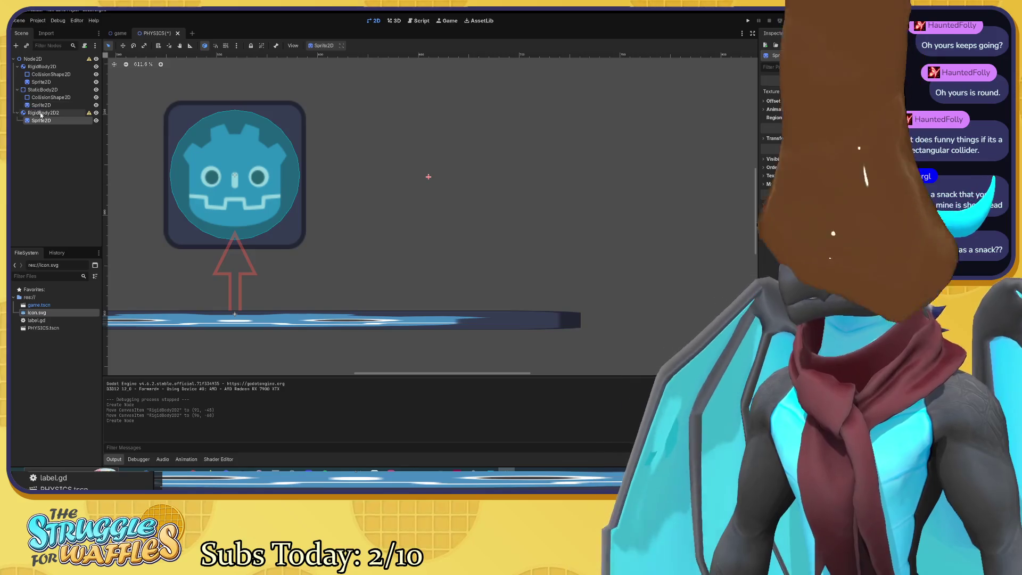
Add a CollisionShape2D child to RigidBody2D2.
{"action": "right_click", "coordinate": [41, 113]}
{"action": "left_click", "coordinate": [39, 117]}
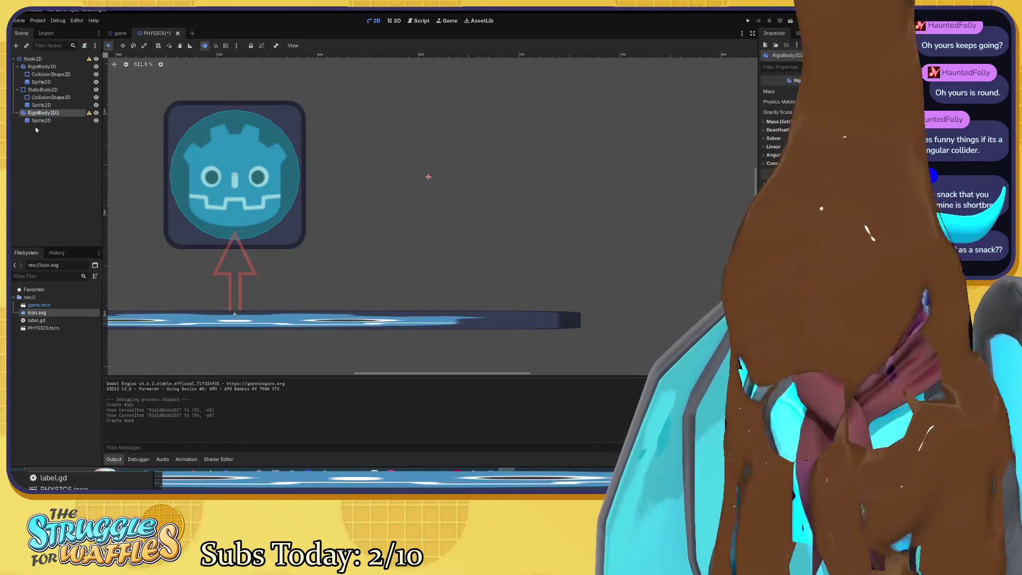
{"action": "key", "text": "ctrl+a"}
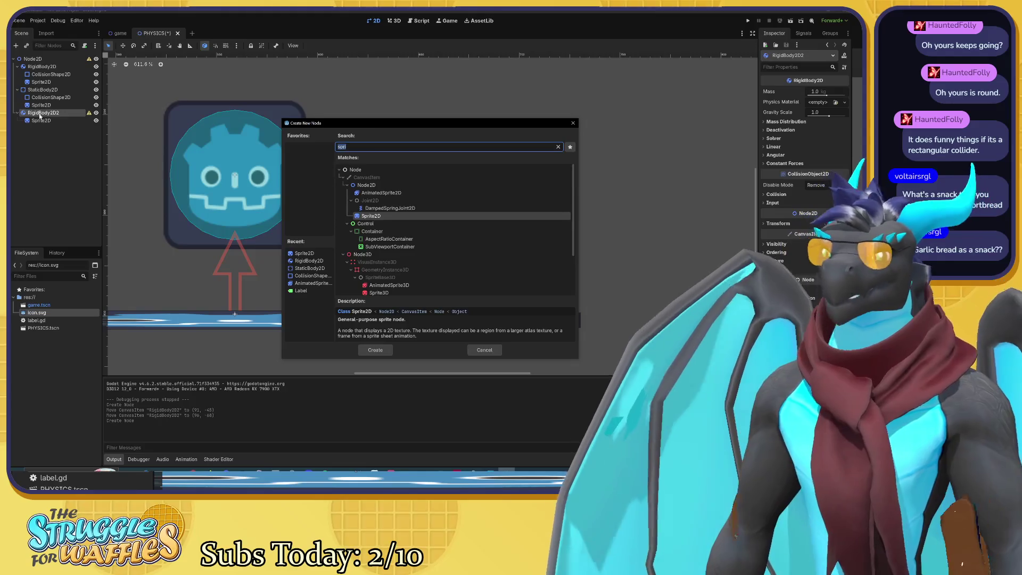
{"action": "type", "text": "col"}
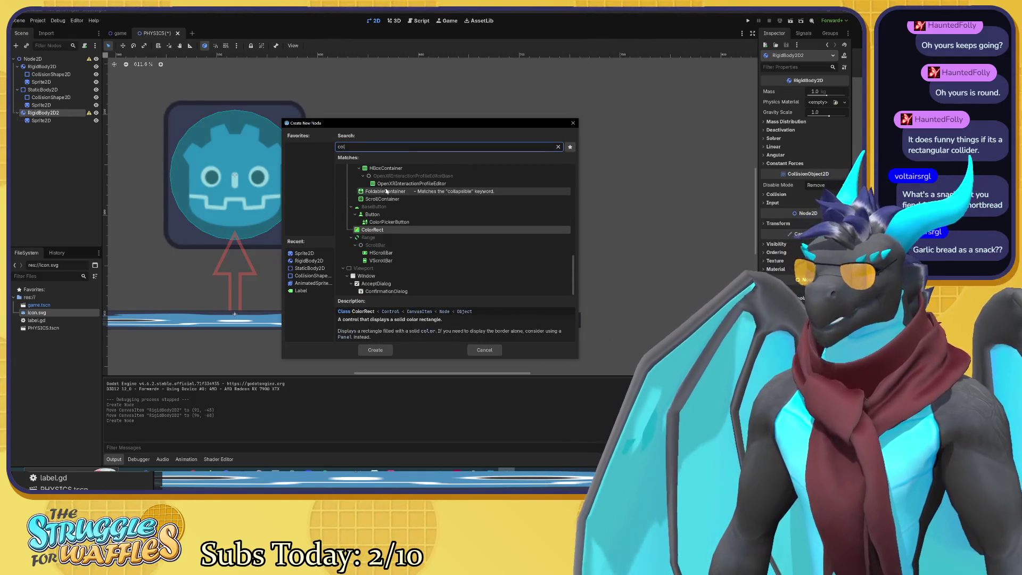
{"action": "type", "text": "li"}
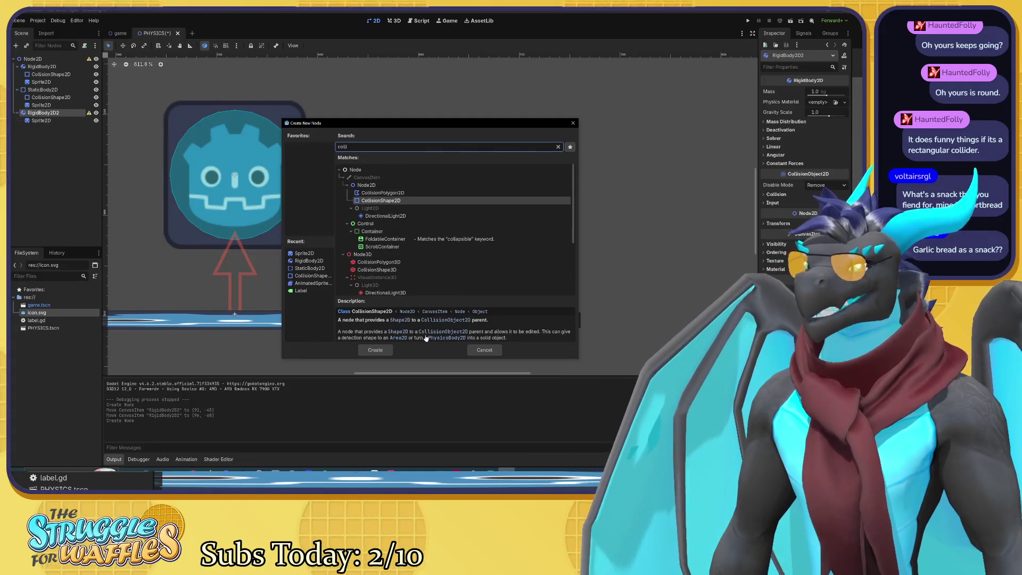
{"action": "left_click", "coordinate": [390, 350]}
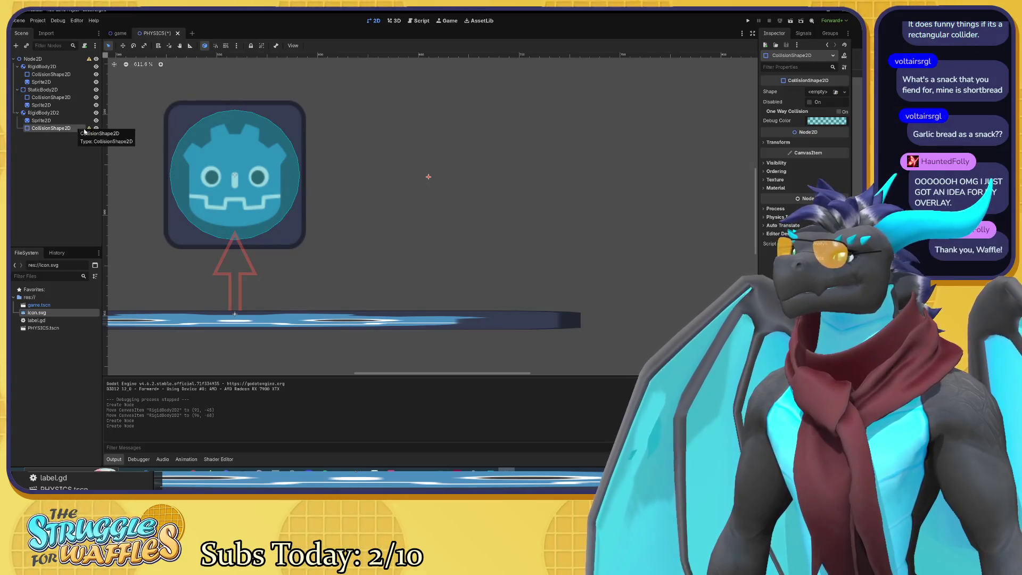
{"action": "left_click", "coordinate": [821, 92]}
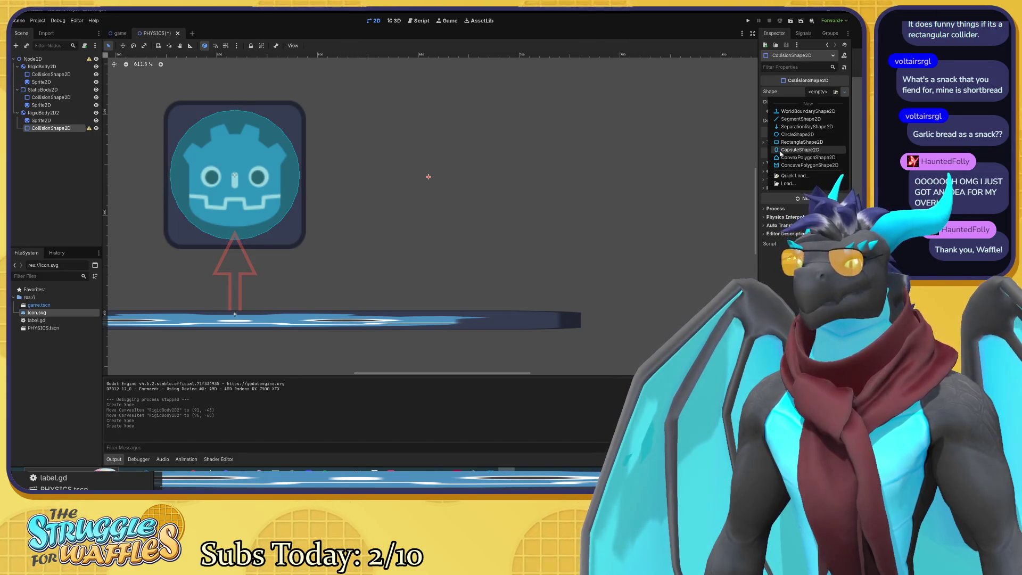
Give the collider a new RectangleShape2D enlarged to about 152 by 155 px.
{"action": "left_click", "coordinate": [779, 144]}
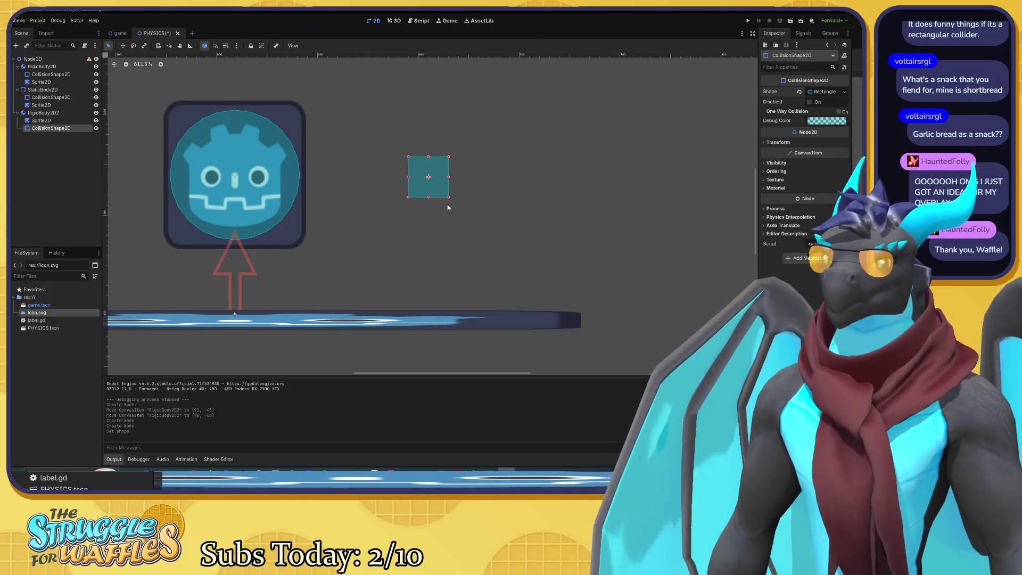
{"action": "mouse_move", "coordinate": [448, 197]}
{"action": "left_mouse_down"}
{"action": "mouse_move", "coordinate": [495, 243]}
{"action": "mouse_move", "coordinate": [447, 192]}
{"action": "left_mouse_up"}
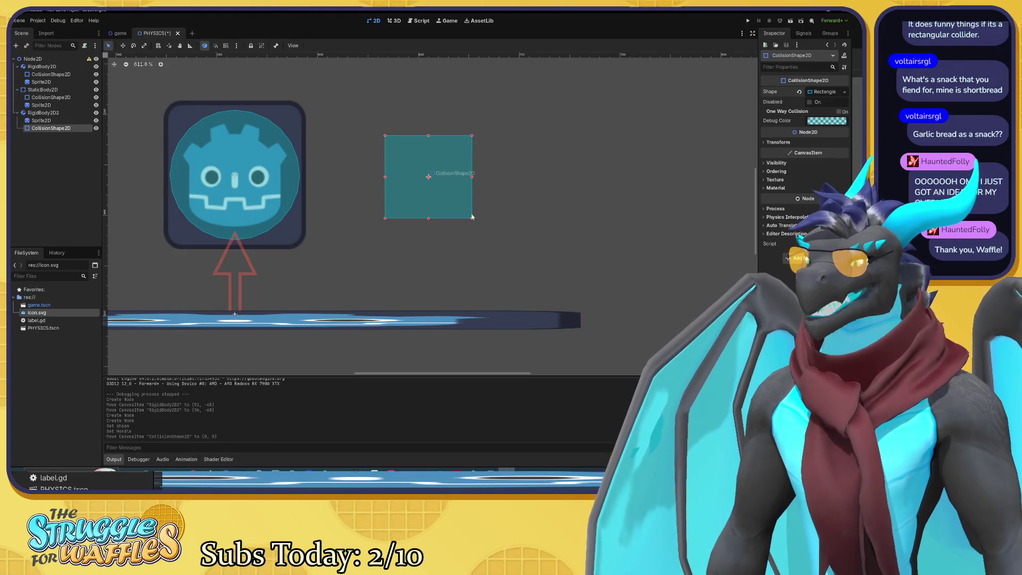
{"action": "left_click", "coordinate": [80, 121]}
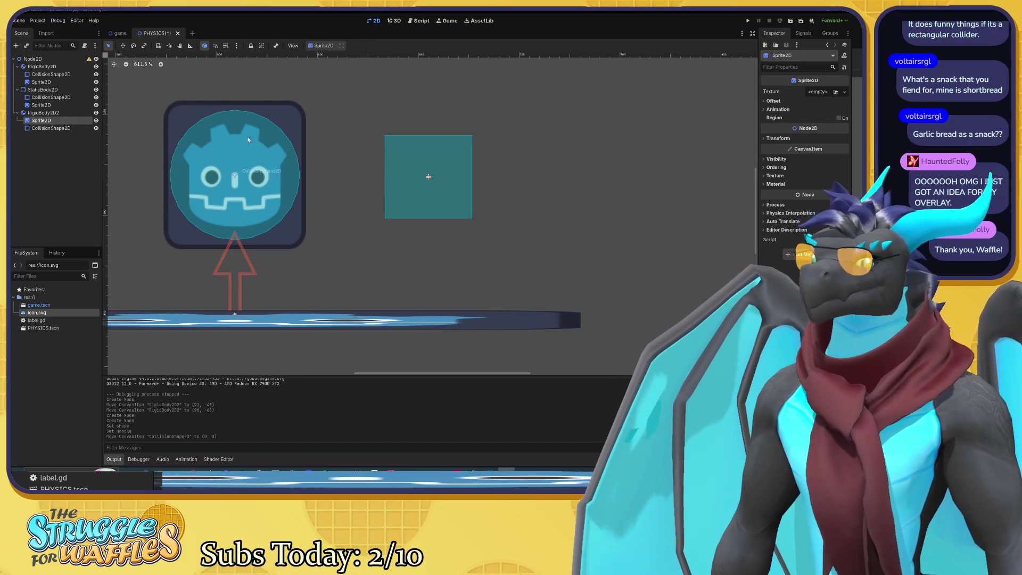
Assign icon.svg to the second Sprite2D and scale it to match the collider.
{"action": "left_click", "coordinate": [819, 92]}
{"action": "left_click", "coordinate": [339, 178]}
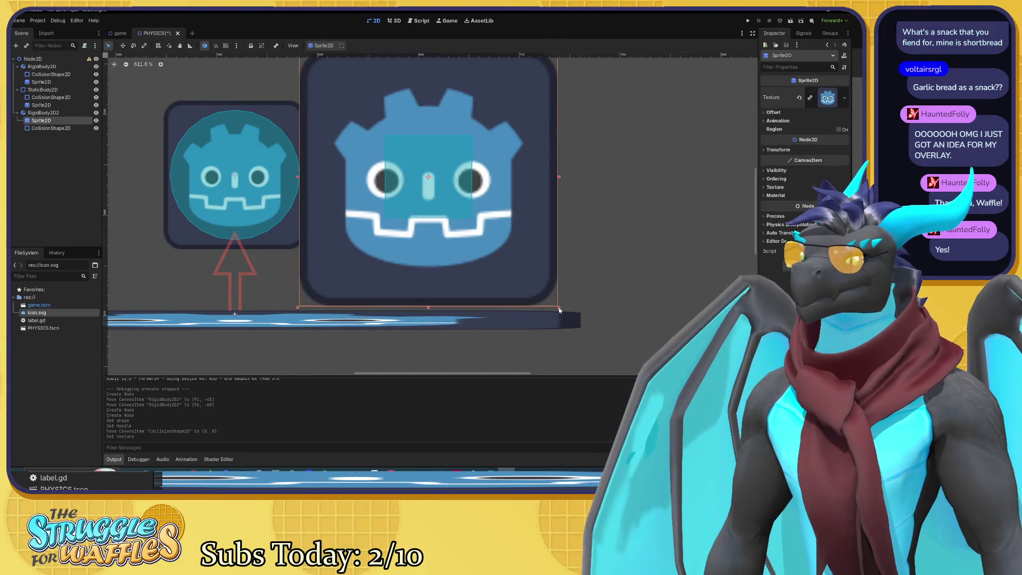
{"action": "mouse_move", "coordinate": [558, 307]}
{"action": "left_mouse_down"}
{"action": "mouse_move", "coordinate": [472, 200]}
{"action": "mouse_move", "coordinate": [392, 132]}
{"action": "mouse_move", "coordinate": [479, 223]}
{"action": "left_mouse_up"}
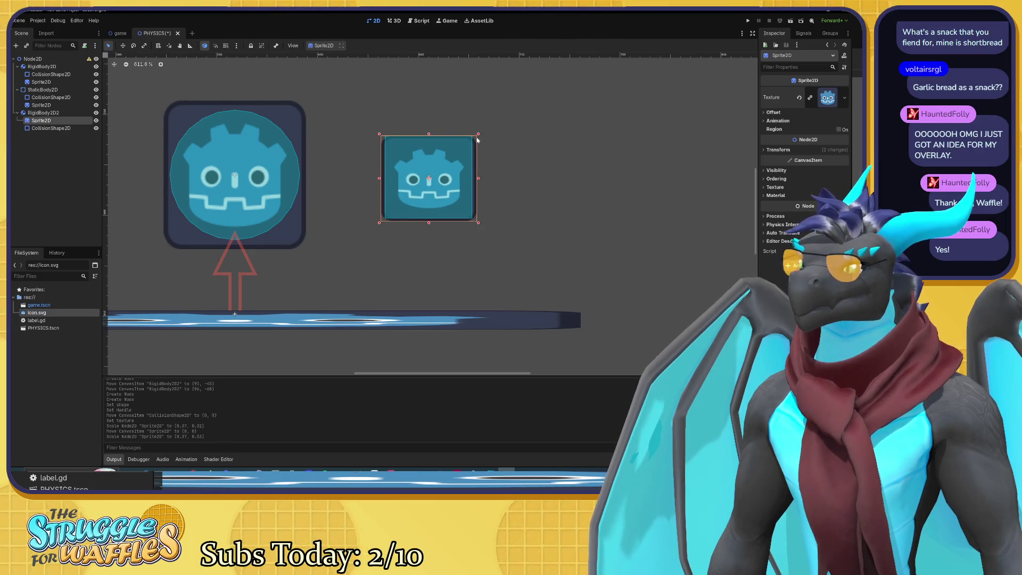
{"action": "left_click_drag", "start_coordinate": [430, 137], "coordinate": [429, 131]}
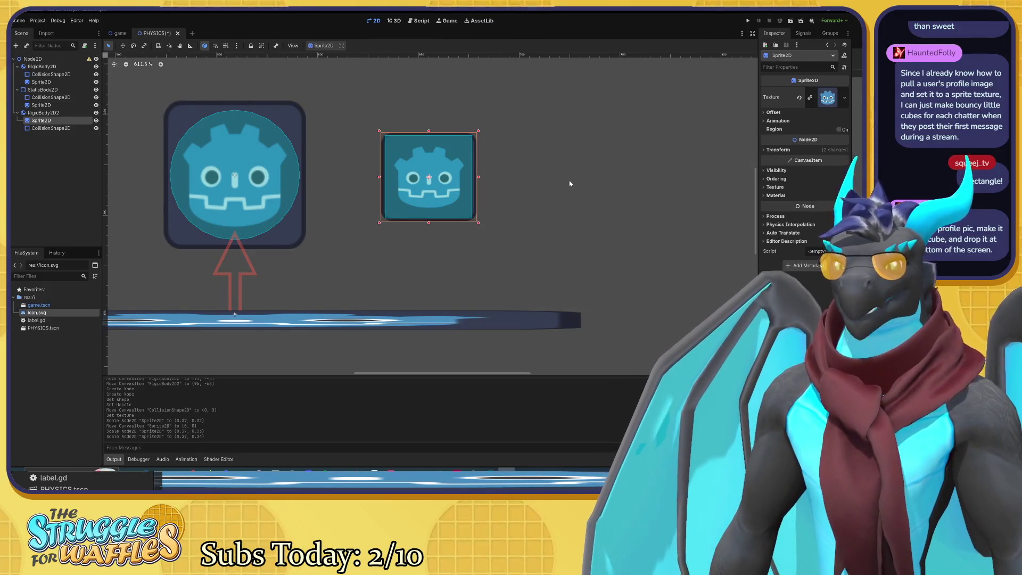
Adjust the scene view, then save and run the physics scene.
{"action": "scroll", "coordinate": [502, 223], "scroll_direction": "down", "scroll_amount": 2}
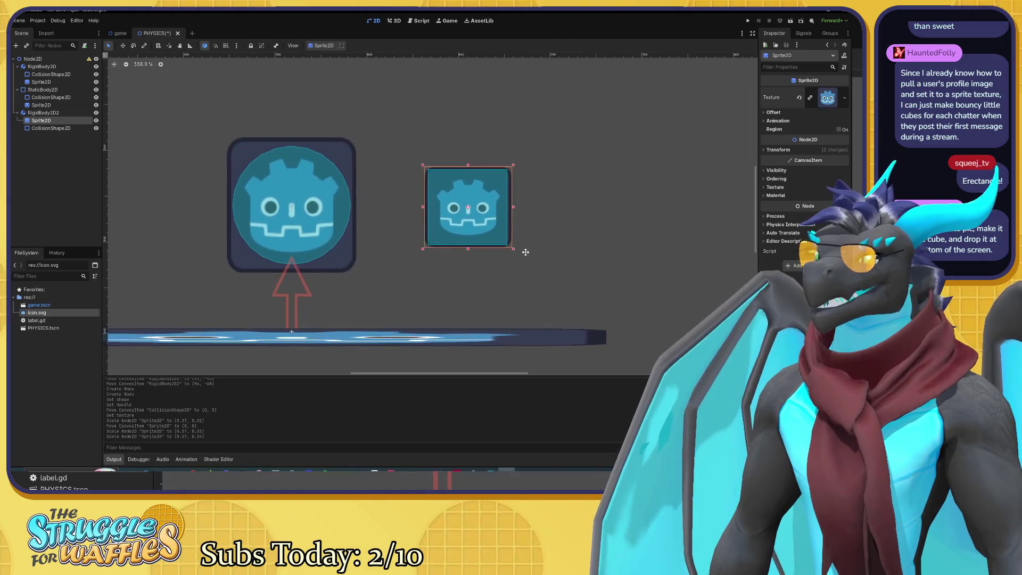
{"action": "left_click_drag", "start_coordinate": [525, 252], "coordinate": [537, 237]}
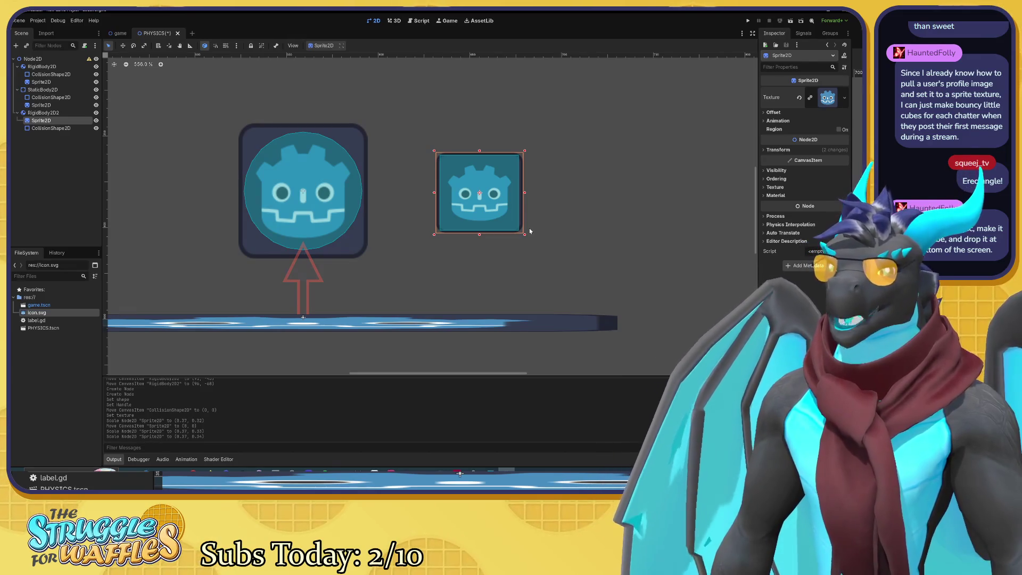
{"action": "left_click_drag", "start_coordinate": [529, 229], "coordinate": [509, 225]}
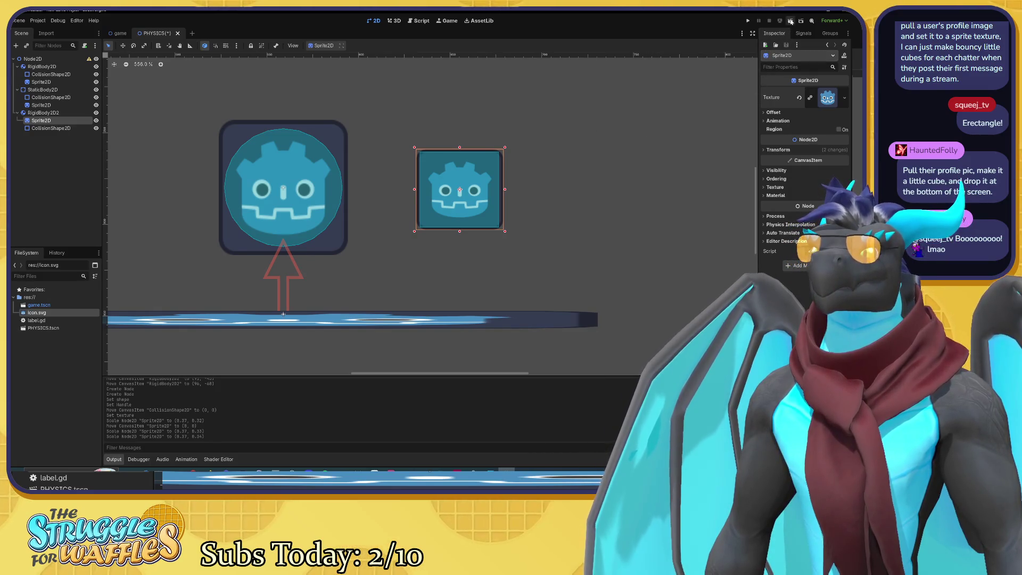
{"action": "left_click_drag", "start_coordinate": [675, 184], "coordinate": [652, 180]}
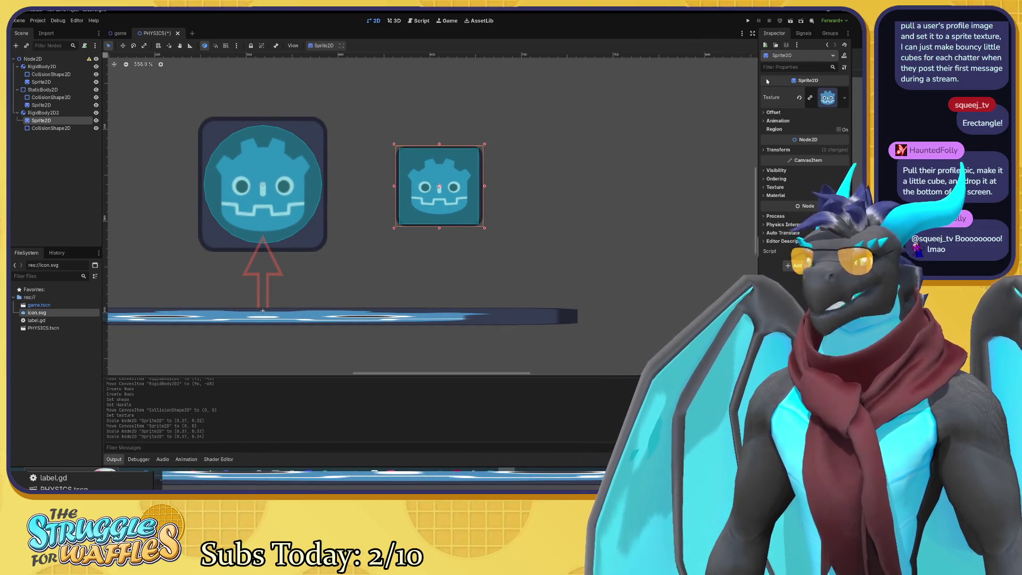
{"action": "left_click", "coordinate": [792, 21]}
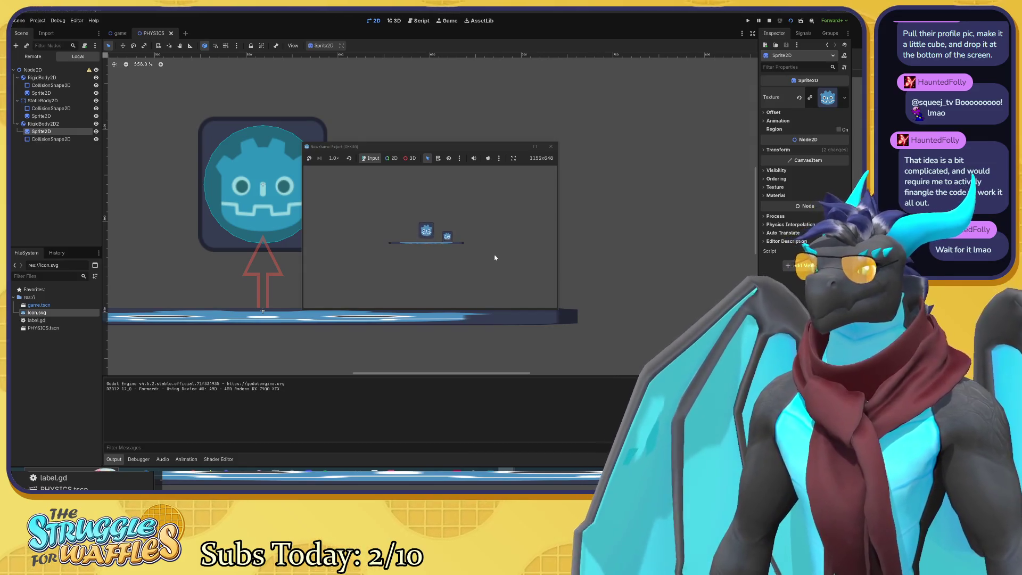
Play the running game at 2.0x speed, move its window down-right, then stop it with F8.
{"action": "left_click", "coordinate": [335, 158]}
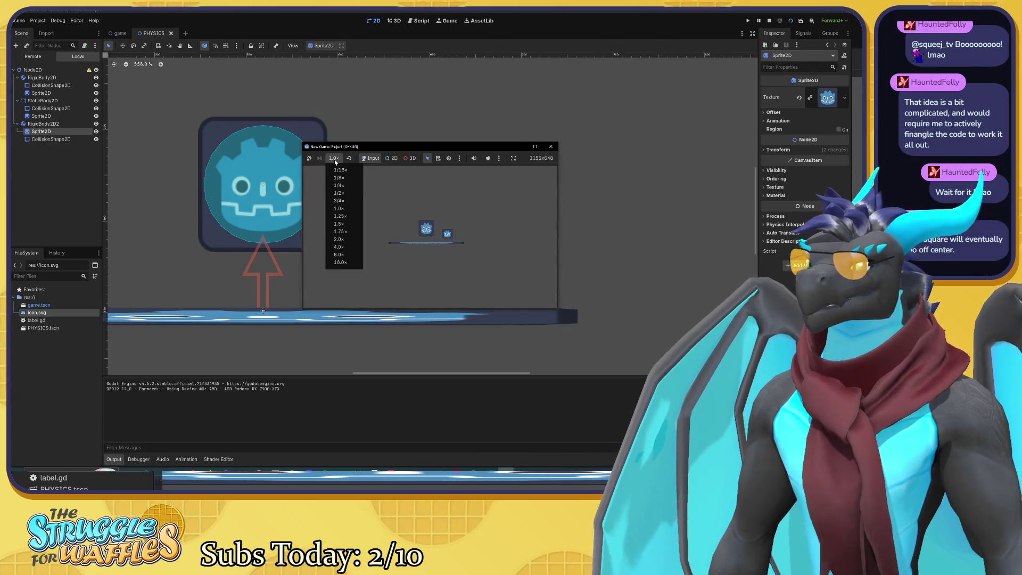
{"action": "left_click", "coordinate": [339, 239]}
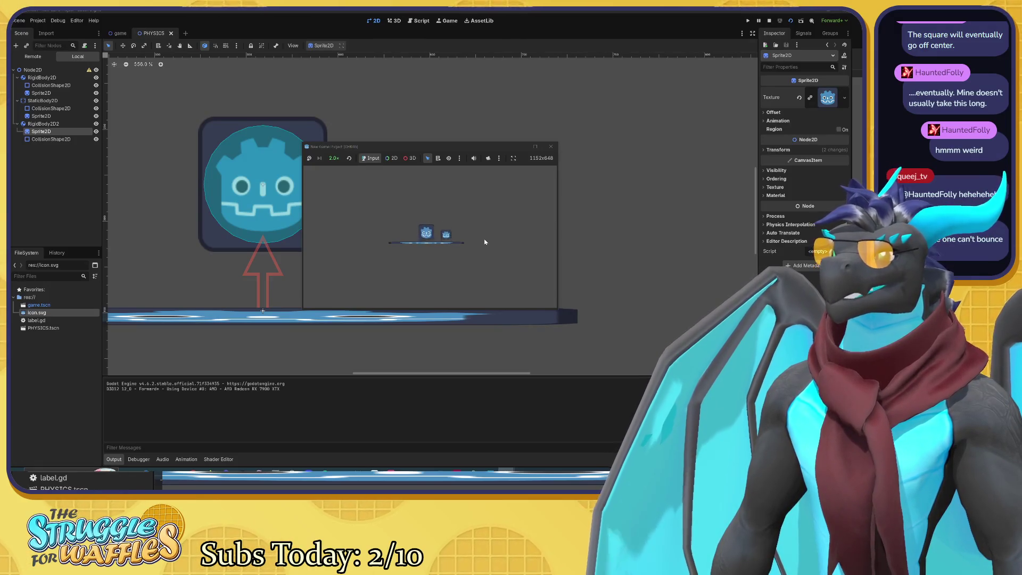
{"action": "mouse_move", "coordinate": [402, 152]}
{"action": "left_mouse_down"}
{"action": "mouse_move", "coordinate": [416, 200]}
{"action": "mouse_move", "coordinate": [479, 252]}
{"action": "left_mouse_up"}
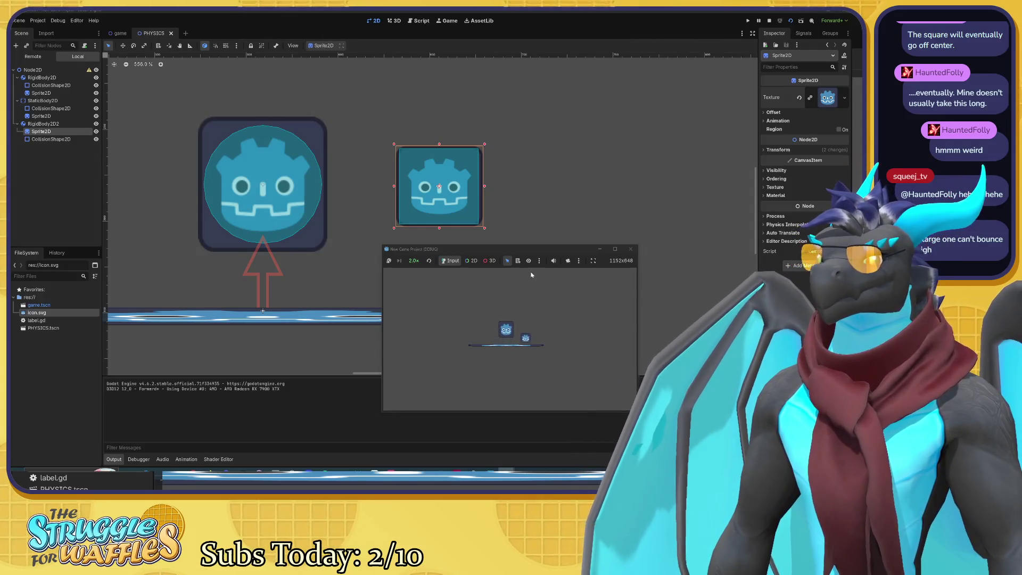
{"action": "left_click_drag", "start_coordinate": [524, 250], "coordinate": [523, 245]}
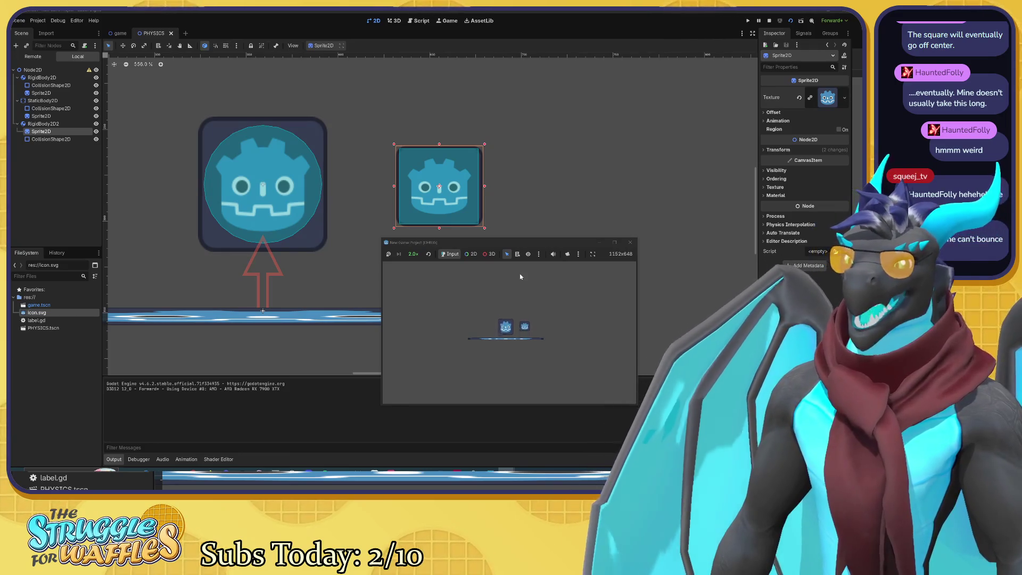
{"action": "key", "text": "F8"}
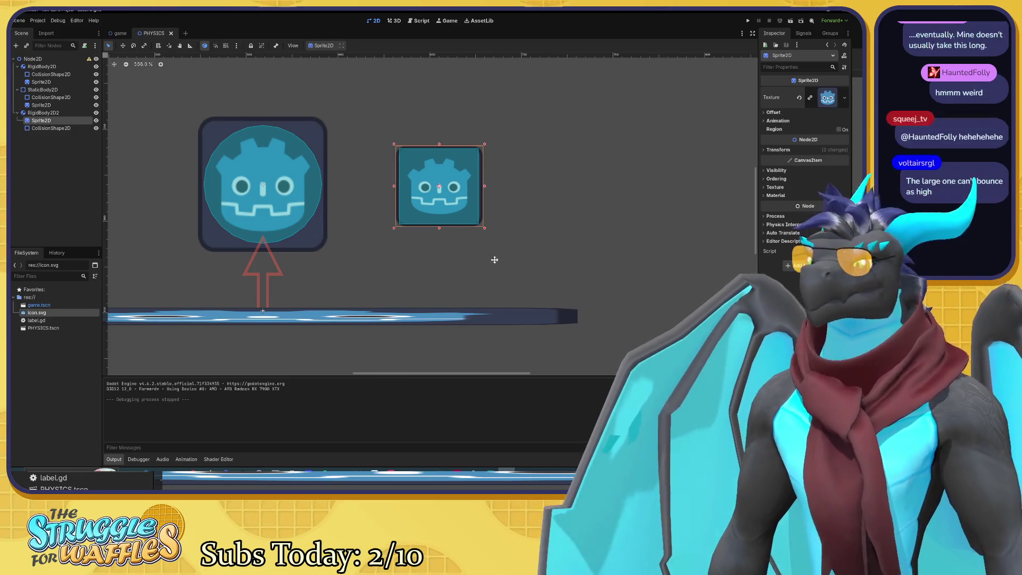
Select the floor's collision shape, trial-tilt its WorldBoundary, then undo the tilt.
{"action": "left_click_drag", "start_coordinate": [493, 255], "coordinate": [463, 256]}
{"action": "left_click", "coordinate": [340, 309]}
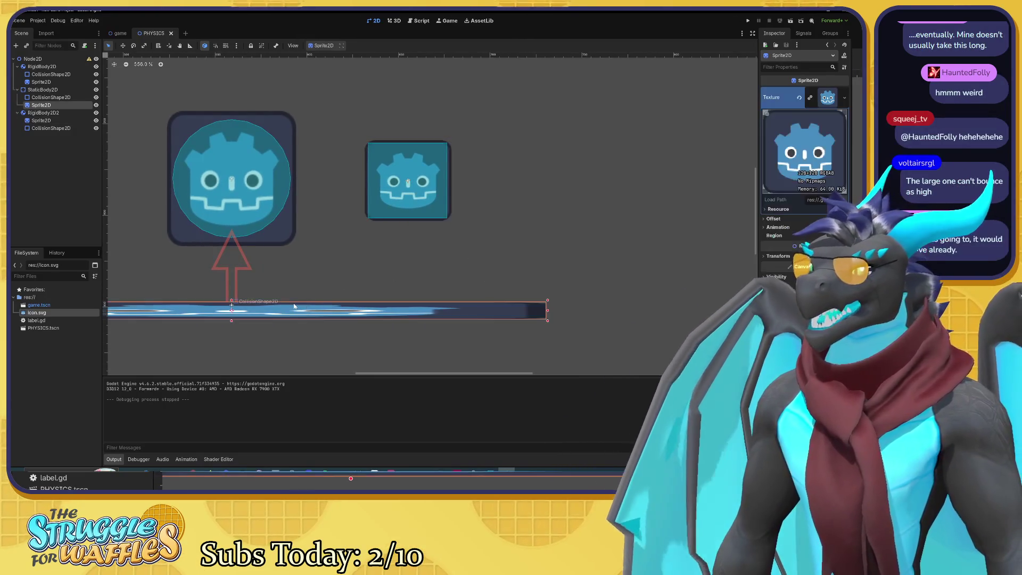
{"action": "left_click_drag", "start_coordinate": [376, 338], "coordinate": [448, 316]}
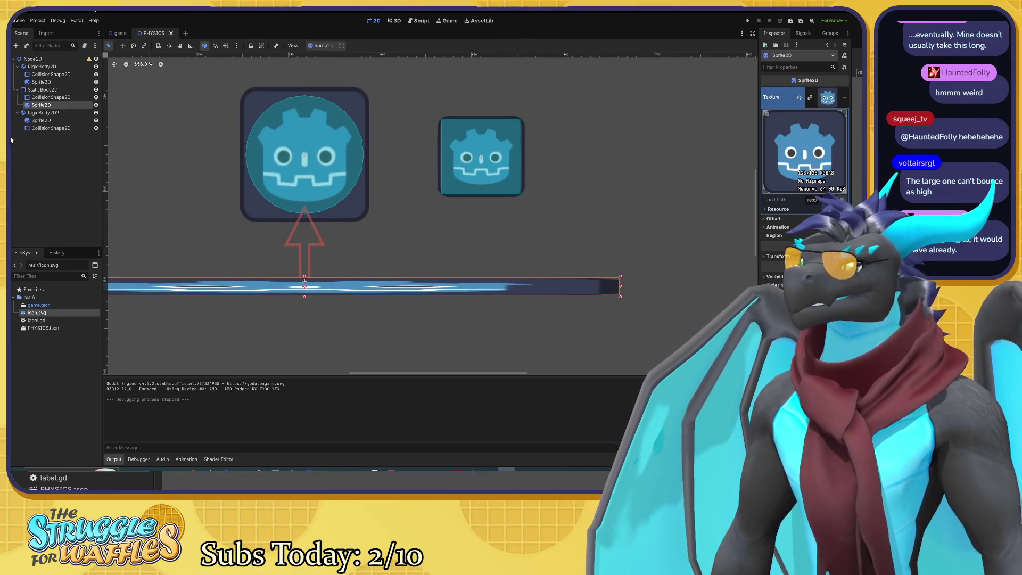
{"action": "left_click", "coordinate": [38, 91]}
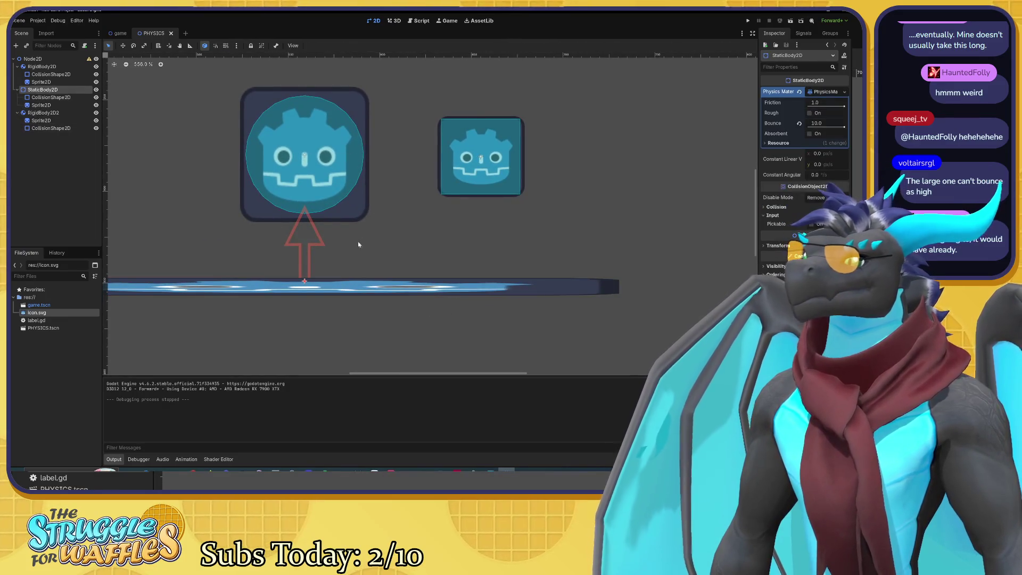
{"action": "scroll", "coordinate": [387, 280], "scroll_direction": "down", "scroll_amount": 5}
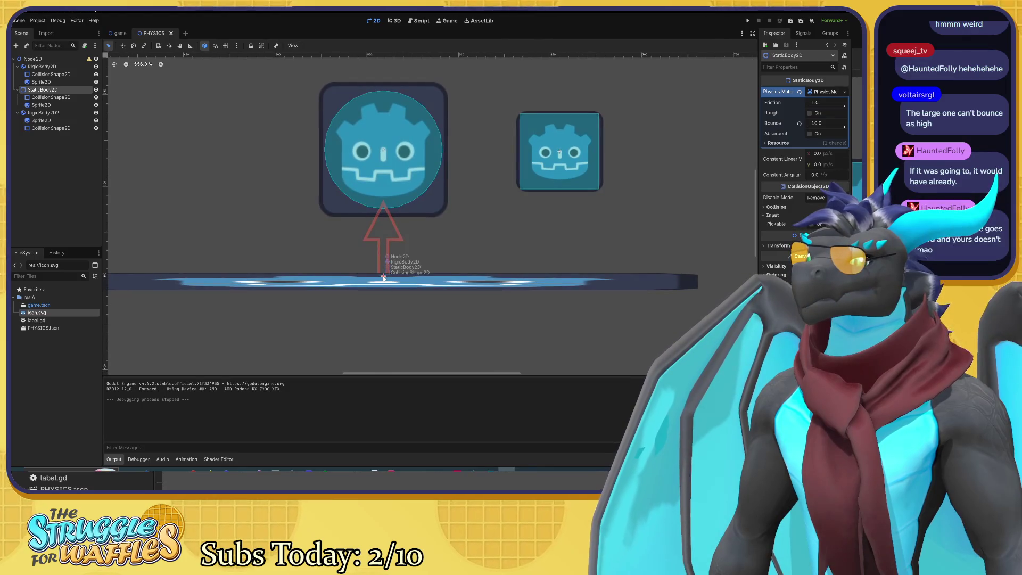
{"action": "scroll", "coordinate": [384, 279], "scroll_direction": "down", "scroll_amount": 3}
{"action": "scroll", "coordinate": [384, 279], "scroll_direction": "up", "scroll_amount": 3}
{"action": "left_click", "coordinate": [50, 97]}
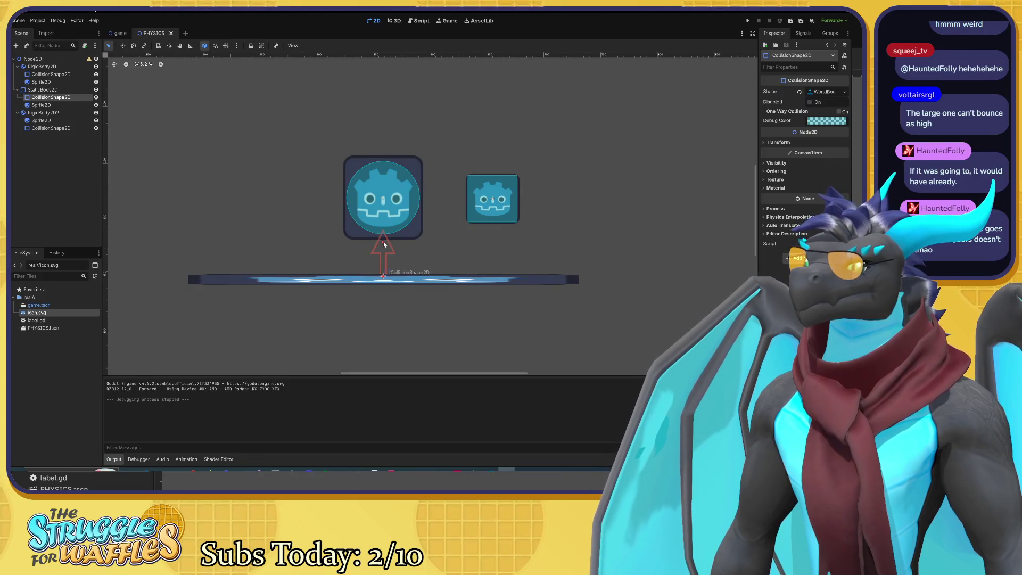
{"action": "left_click_drag", "start_coordinate": [390, 245], "coordinate": [397, 246]}
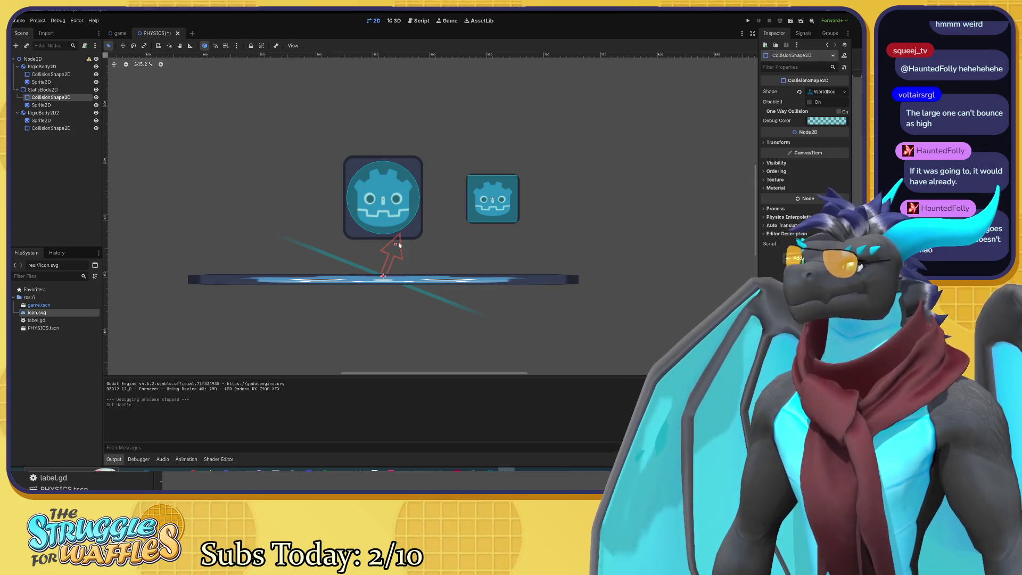
{"action": "key", "text": "ctrl+z"}
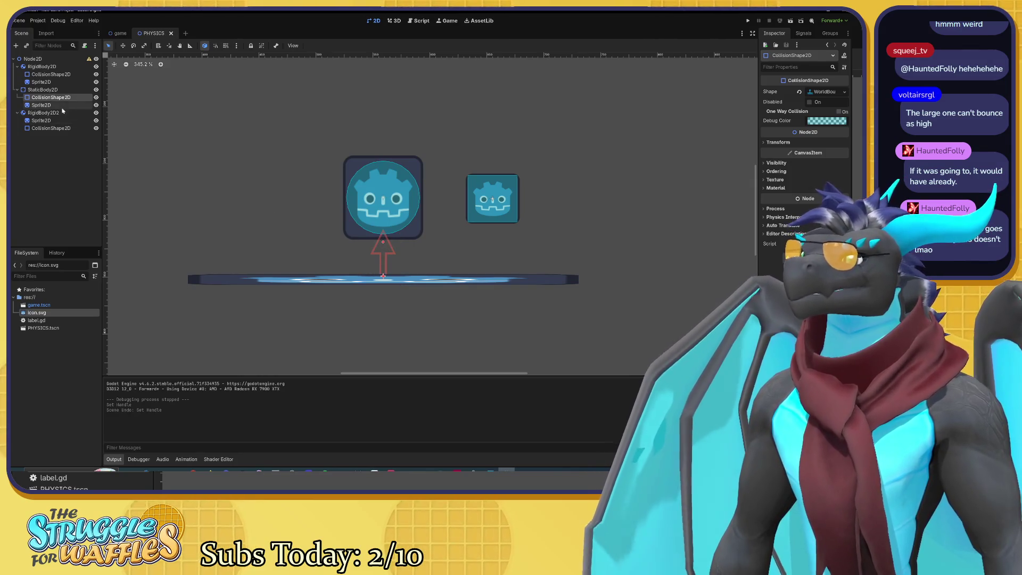
Select the floor's Sprite2D and CollisionShape2D together and centre the floor and icons.
{"action": "left_click_drag", "start_coordinate": [41, 105], "coordinate": [41, 106]}
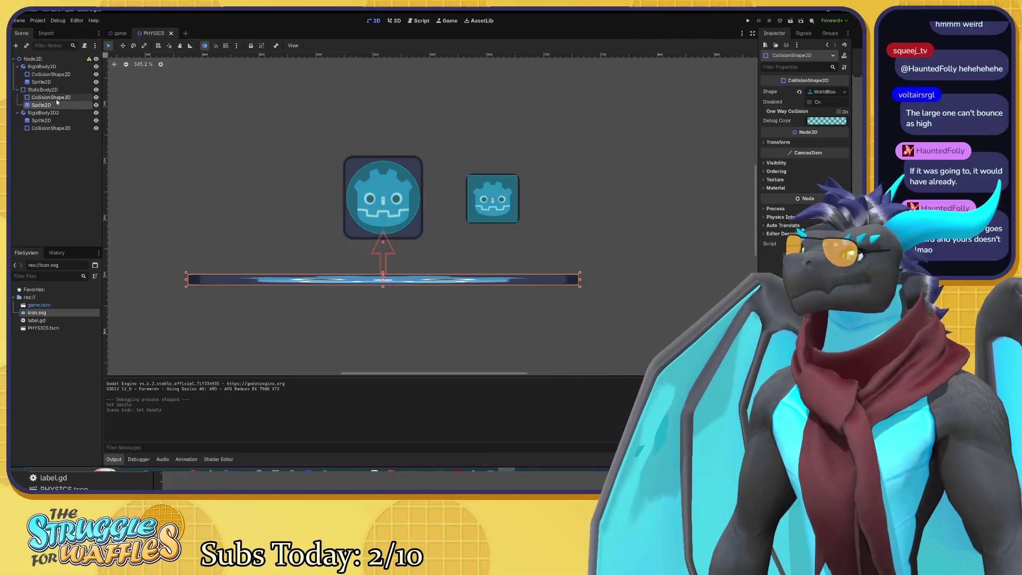
{"action": "left_click", "coordinate": [56, 99], "text": "ctrl"}
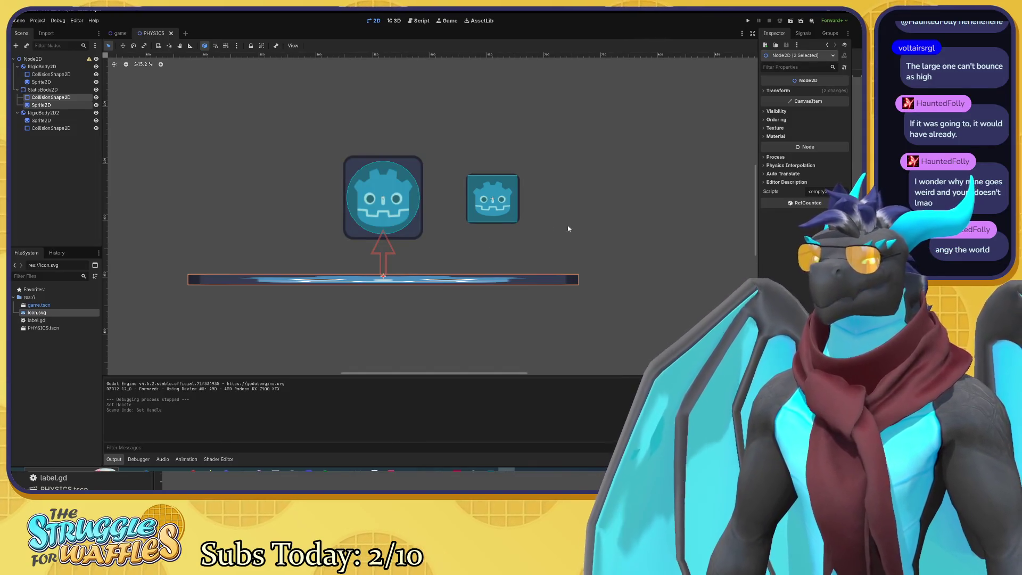
{"action": "scroll", "coordinate": [494, 229], "scroll_direction": "up", "scroll_amount": 2}
{"action": "left_click_drag", "start_coordinate": [511, 253], "coordinate": [544, 233]}
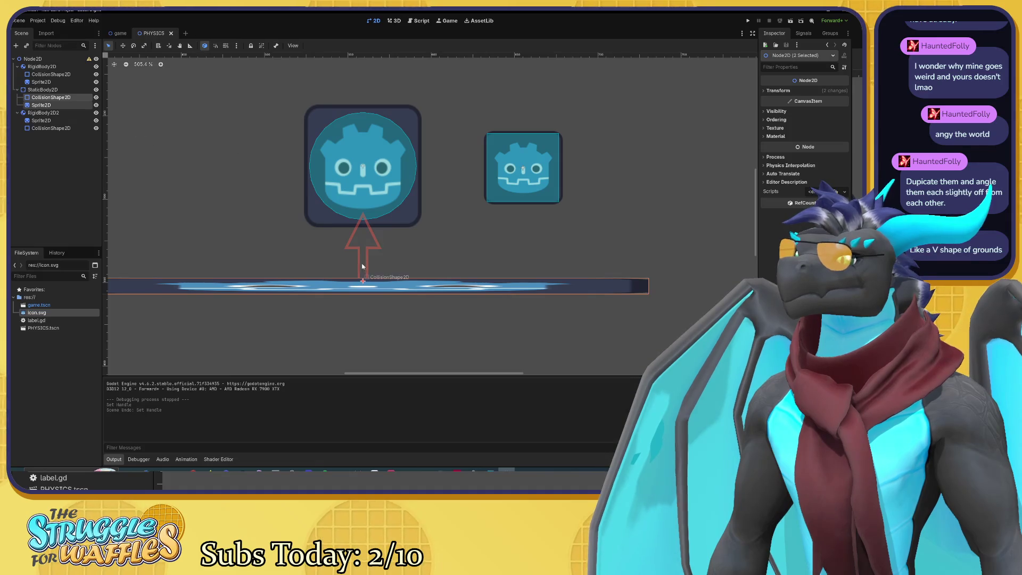
Try stretching the floor with the Scale tool (S), then undo the stretch.
{"action": "right_click", "coordinate": [356, 290]}
{"action": "left_click", "coordinate": [349, 285]}
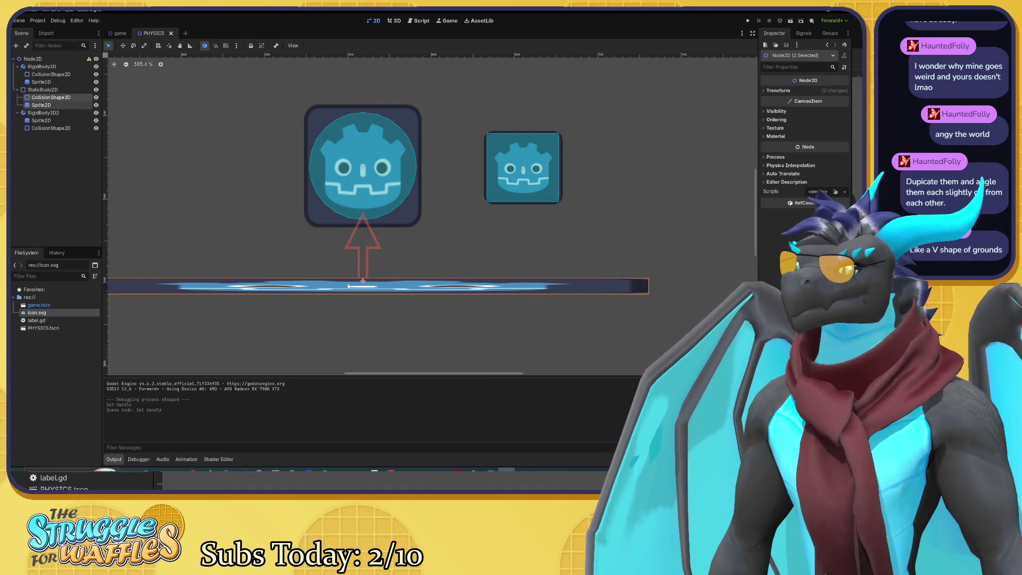
{"action": "key", "text": "s"}
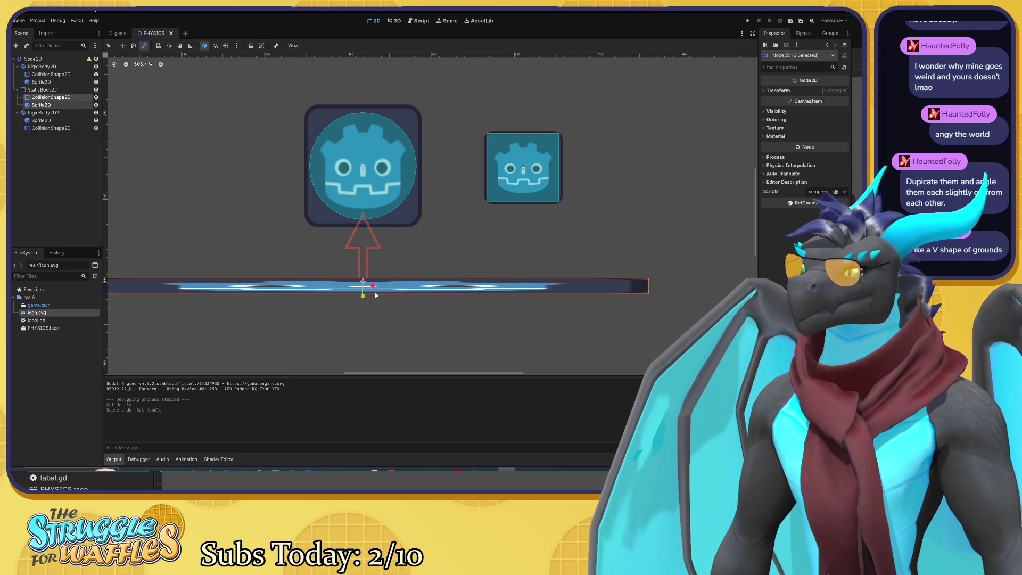
{"action": "mouse_move", "coordinate": [364, 296]}
{"action": "left_mouse_down"}
{"action": "mouse_move", "coordinate": [336, 271]}
{"action": "mouse_move", "coordinate": [377, 298]}
{"action": "left_mouse_up"}
{"action": "key", "text": "ctrl+z"}
{"action": "scroll", "coordinate": [374, 294], "scroll_direction": "up", "scroll_amount": 4}
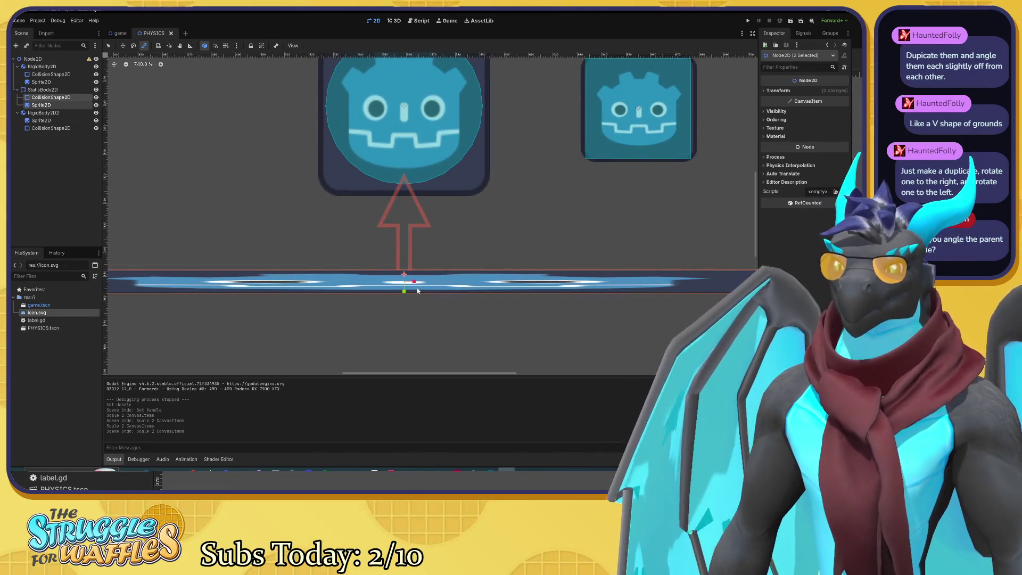
{"action": "scroll", "coordinate": [418, 291], "scroll_direction": "down", "scroll_amount": 7}
{"action": "scroll", "coordinate": [410, 289], "scroll_direction": "up", "scroll_amount": 3}
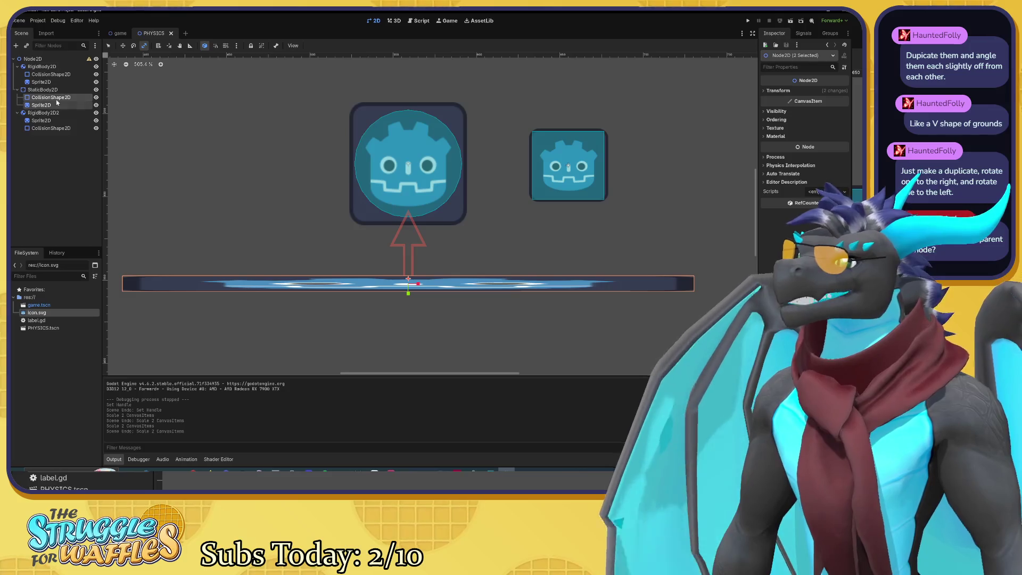
Rotate the floor's StaticBody2D so it slopes downhill to the right.
{"action": "left_click", "coordinate": [42, 89]}
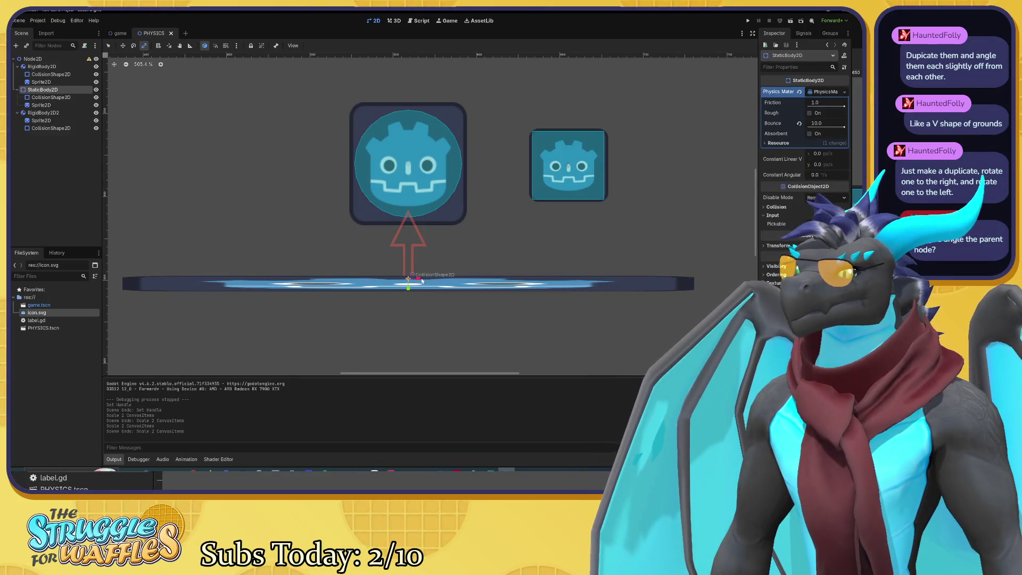
{"action": "left_click_drag", "start_coordinate": [418, 281], "coordinate": [415, 288]}
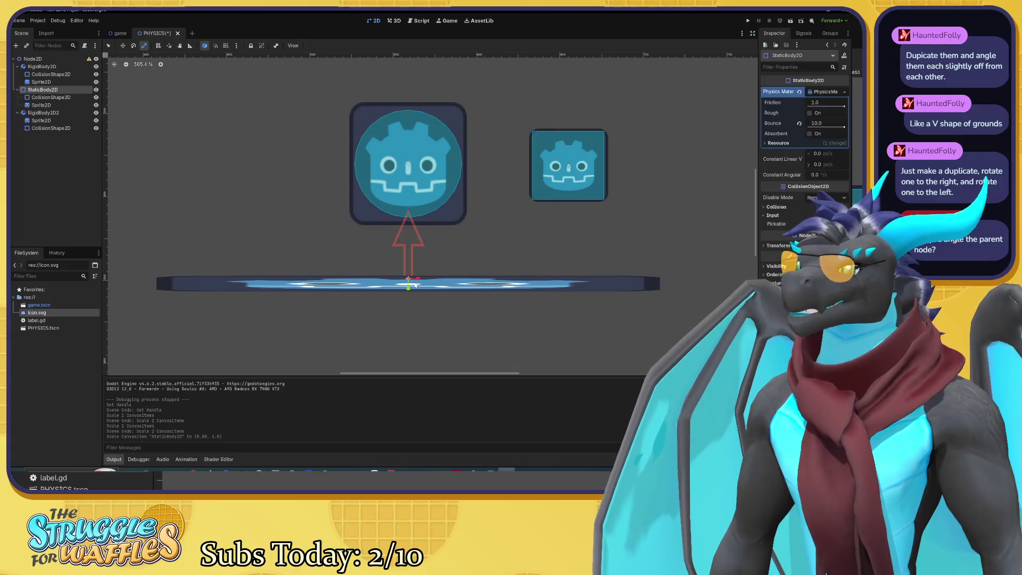
{"action": "key", "text": "ctrl+z"}
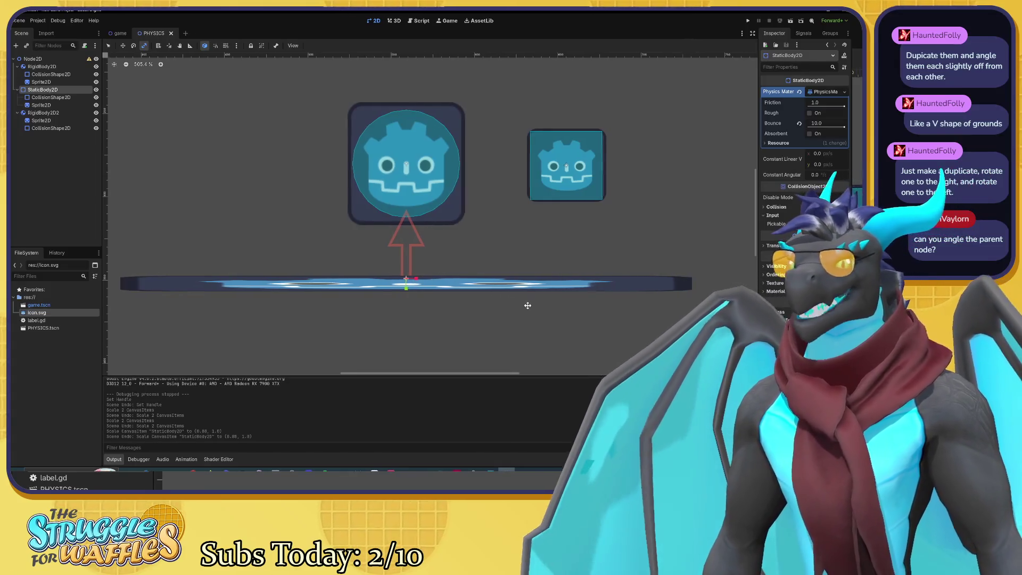
{"action": "scroll", "coordinate": [529, 301], "scroll_direction": "right", "scroll_amount": 1}
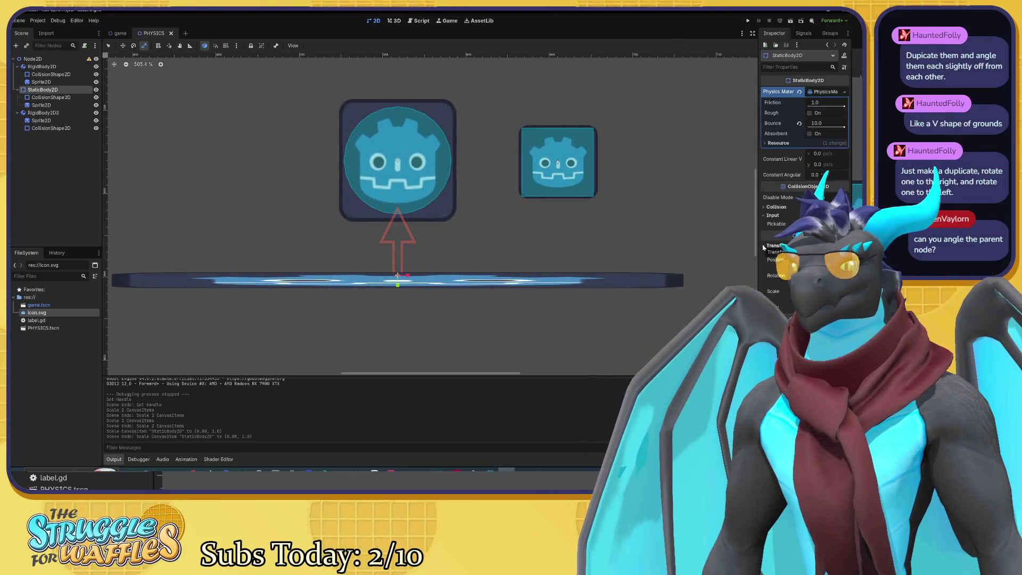
{"action": "mouse_move", "coordinate": [532, 275]}
{"action": "left_mouse_down"}
{"action": "mouse_move", "coordinate": [518, 335]}
{"action": "mouse_move", "coordinate": [532, 275]}
{"action": "mouse_move", "coordinate": [521, 325]}
{"action": "left_mouse_up"}
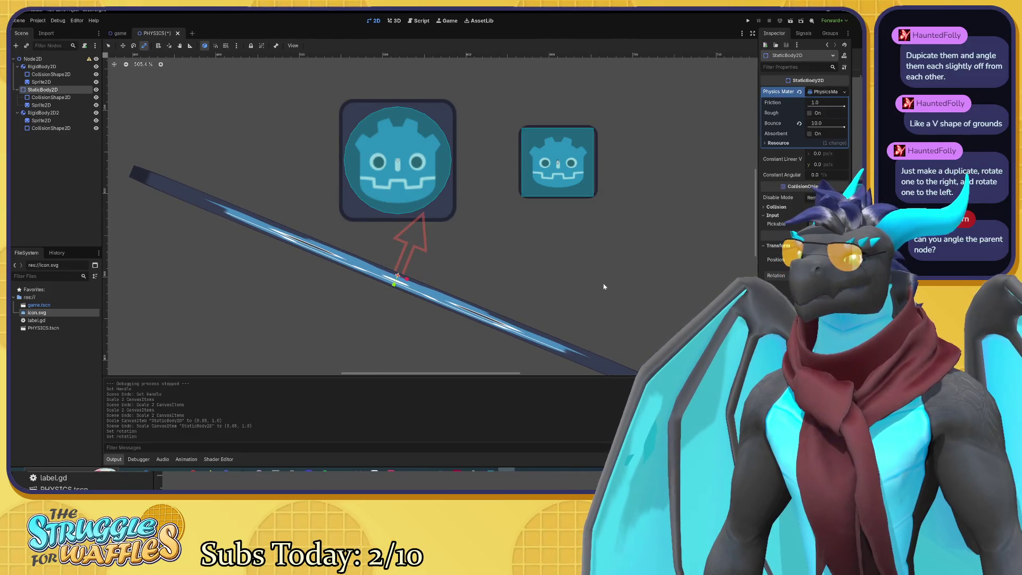
Copy the StaticBody2D platform and undo the copy mistakenly pasted inside itself.
{"action": "scroll", "coordinate": [547, 296], "scroll_direction": "down", "scroll_amount": 3}
{"action": "scroll", "coordinate": [545, 297], "scroll_direction": "down", "scroll_amount": 2}
{"action": "left_click_drag", "start_coordinate": [529, 281], "coordinate": [322, 205]}
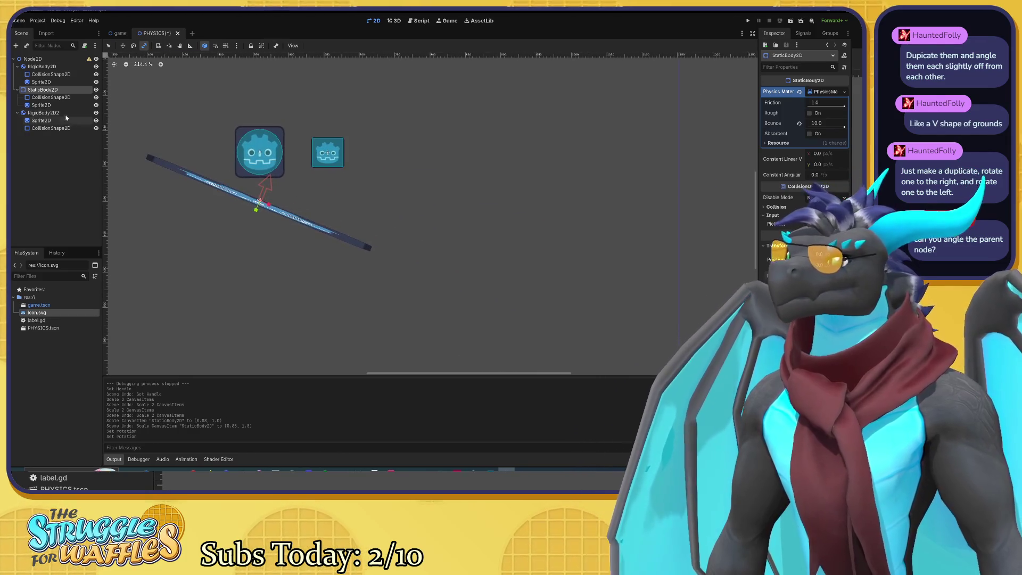
{"action": "right_click", "coordinate": [48, 90]}
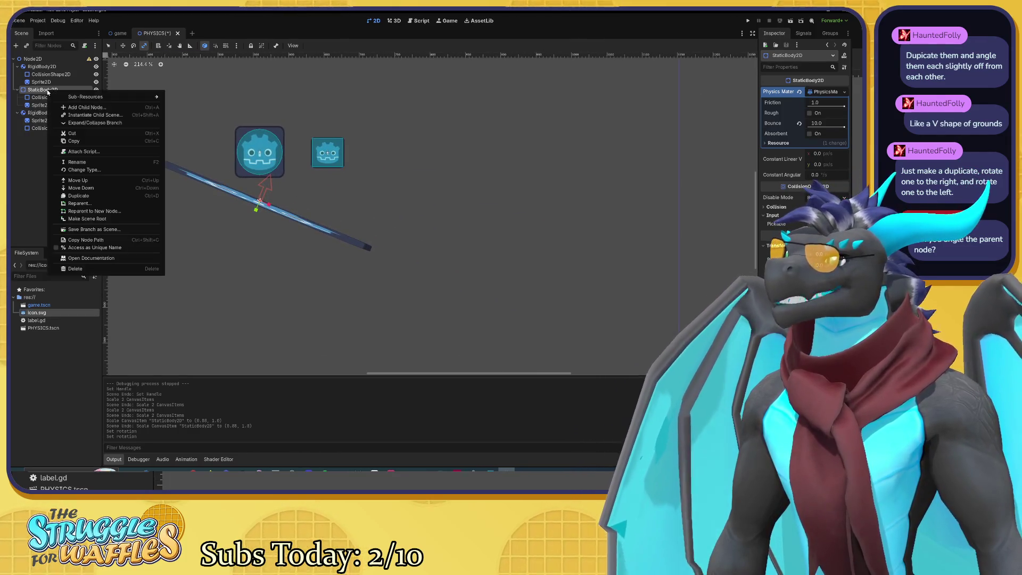
{"action": "left_click", "coordinate": [70, 142]}
{"action": "right_click", "coordinate": [35, 135]}
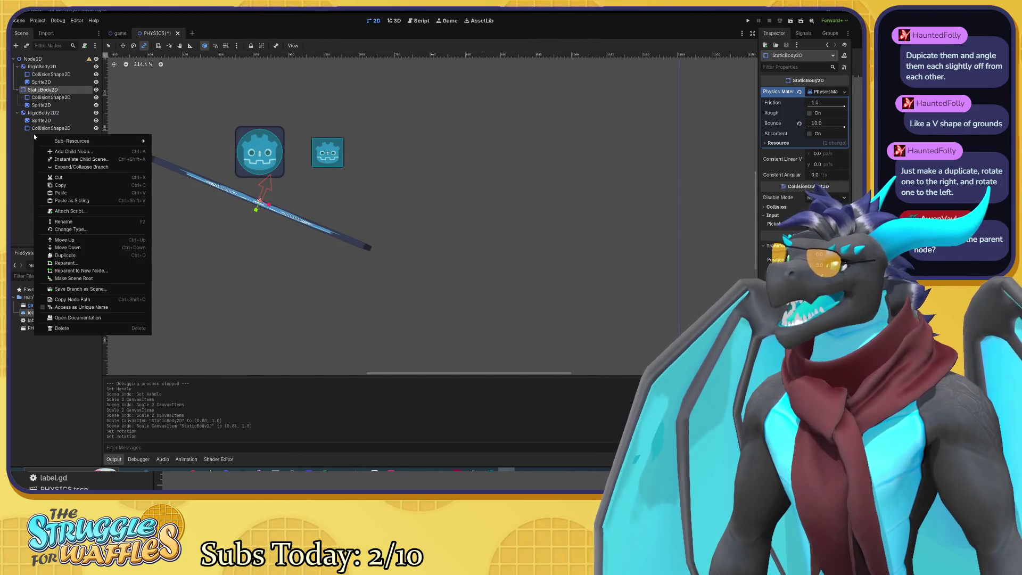
{"action": "left_click", "coordinate": [70, 196]}
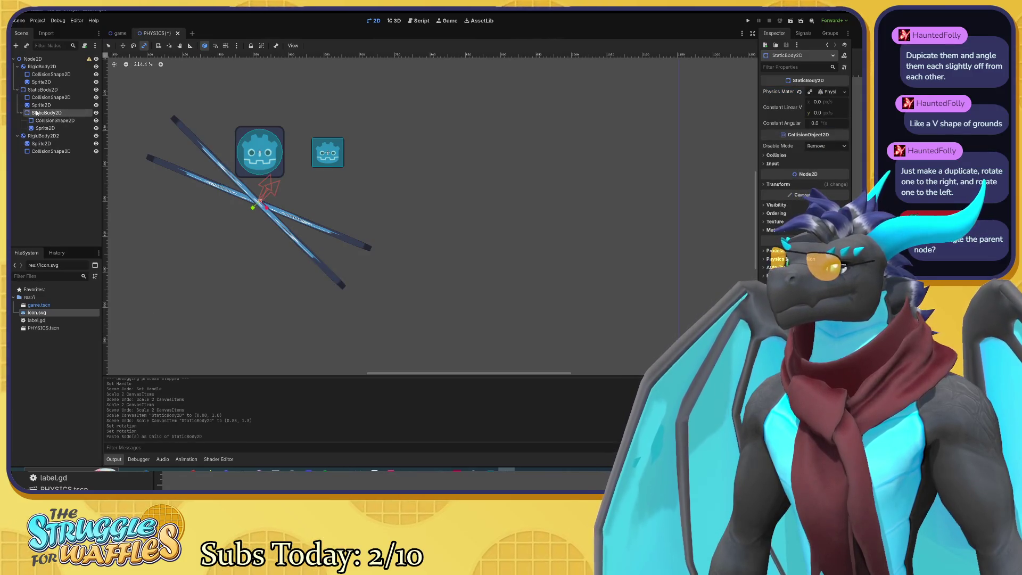
{"action": "key", "text": "ctrl+z"}
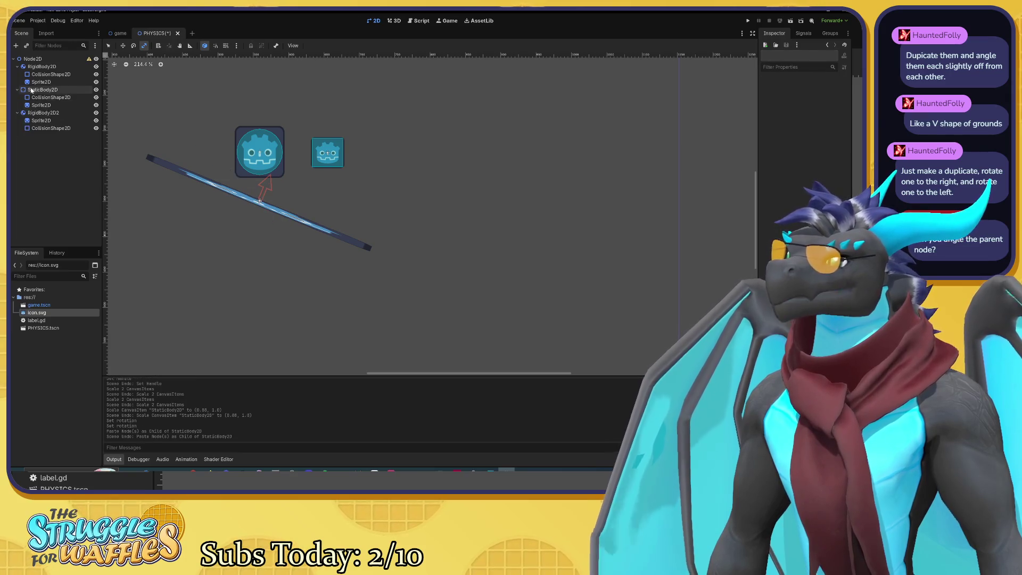
Paste the platform copy as StaticBody2D2 under the root Node2D and adjust it.
{"action": "left_click", "coordinate": [32, 90]}
{"action": "right_click", "coordinate": [31, 89]}
{"action": "left_click", "coordinate": [58, 145]}
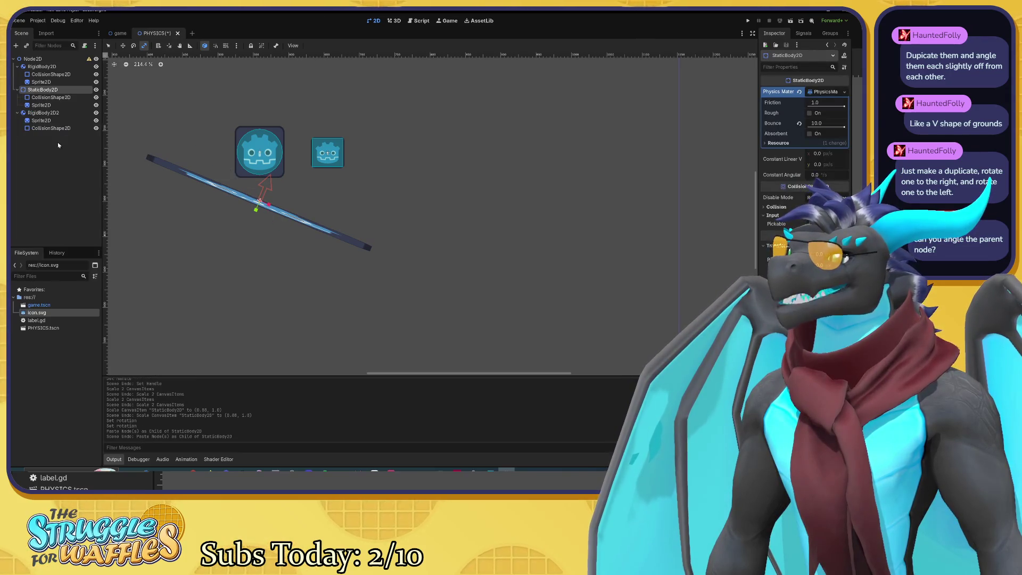
{"action": "left_click", "coordinate": [58, 146]}
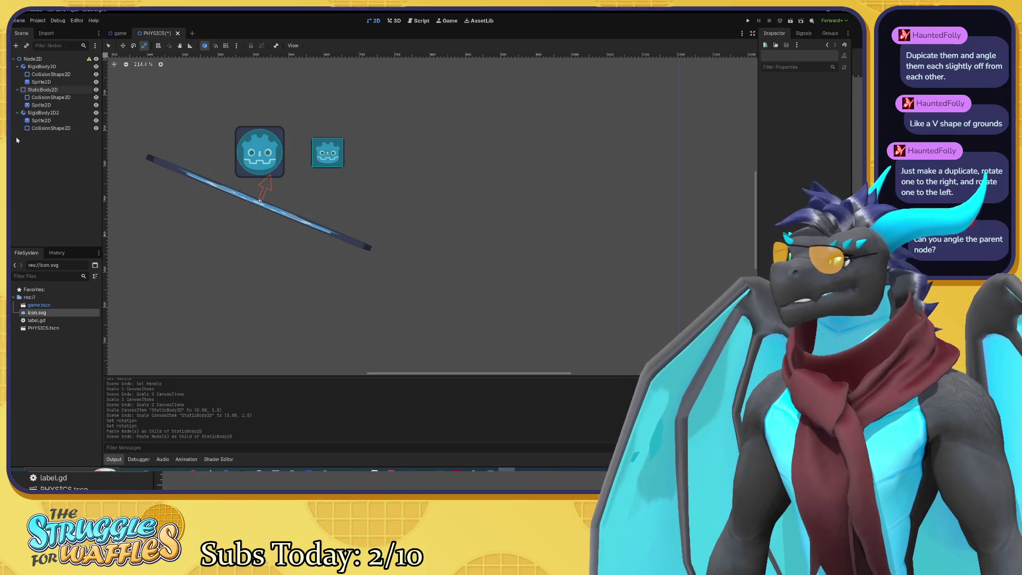
{"action": "left_click", "coordinate": [32, 59]}
{"action": "key", "text": "ctrl+v"}
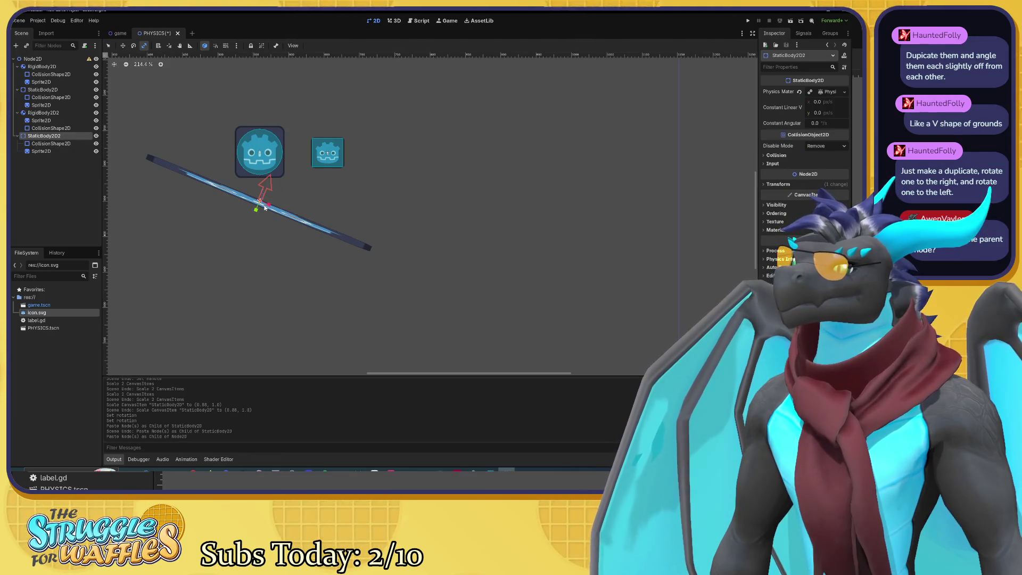
{"action": "mouse_move", "coordinate": [260, 200]}
{"action": "left_mouse_down"}
{"action": "mouse_move", "coordinate": [382, 228]}
{"action": "mouse_move", "coordinate": [343, 223]}
{"action": "left_mouse_up"}
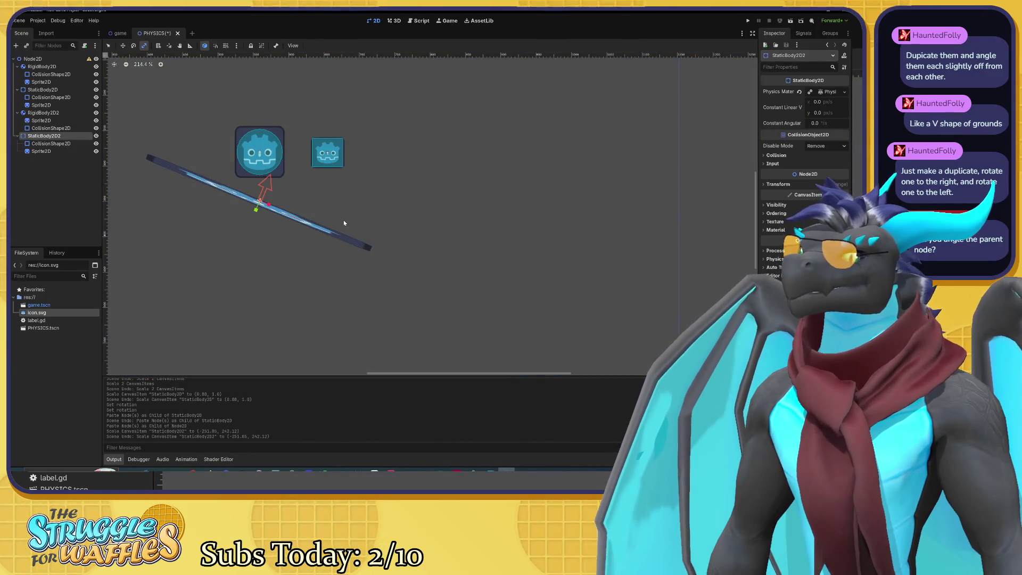
{"action": "scroll", "coordinate": [342, 215], "scroll_direction": "down", "scroll_amount": 1}
{"action": "scroll", "coordinate": [340, 213], "scroll_direction": "left", "scroll_amount": 1}
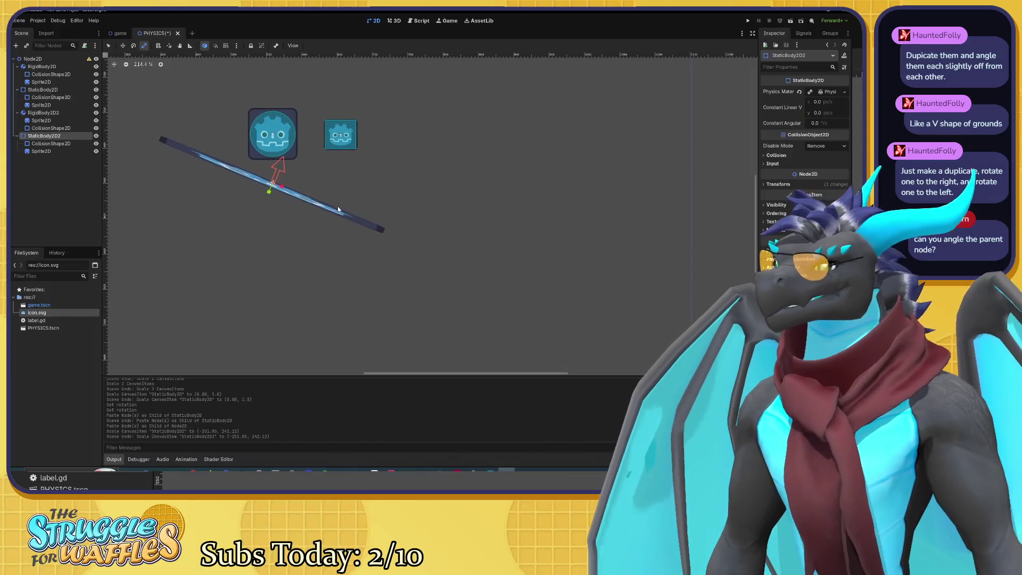
Move StaticBody2D2 to the right and rotate it to slope up-right, forming the V.
{"action": "key", "text": "g"}
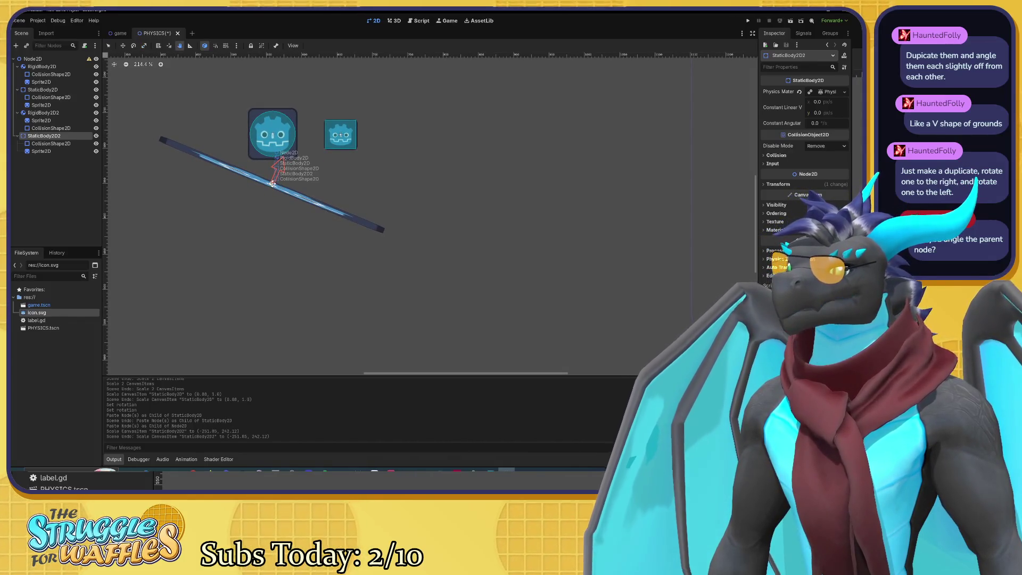
{"action": "mouse_move", "coordinate": [272, 185]}
{"action": "left_mouse_down"}
{"action": "mouse_move", "coordinate": [406, 211]}
{"action": "mouse_move", "coordinate": [381, 252]}
{"action": "mouse_move", "coordinate": [361, 225]}
{"action": "left_mouse_up"}
{"action": "left_click", "coordinate": [123, 46]}
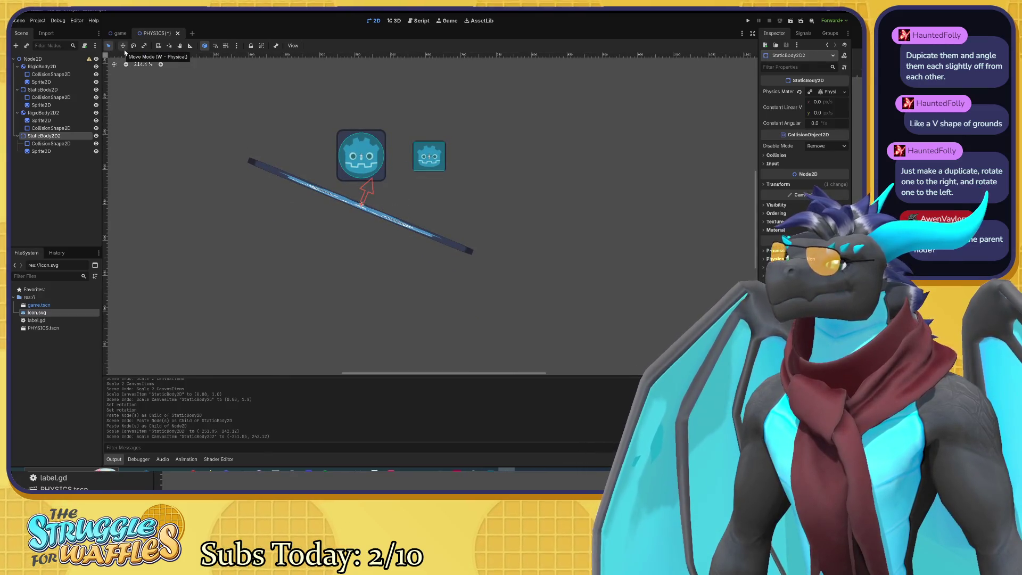
{"action": "mouse_move", "coordinate": [342, 196]}
{"action": "left_mouse_down"}
{"action": "mouse_move", "coordinate": [366, 214]}
{"action": "mouse_move", "coordinate": [538, 223]}
{"action": "mouse_move", "coordinate": [581, 239]}
{"action": "mouse_move", "coordinate": [598, 268]}
{"action": "left_mouse_up"}
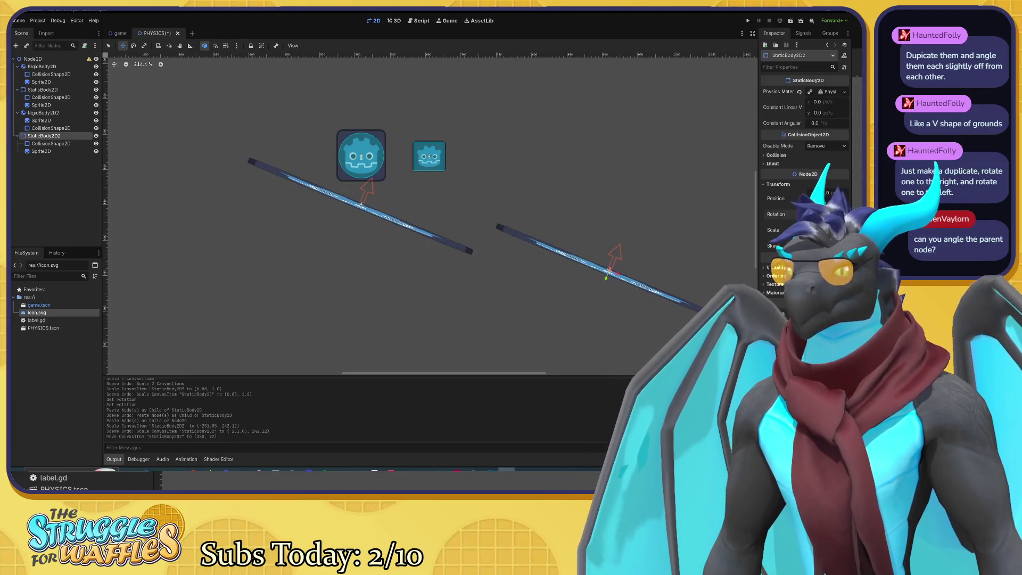
{"action": "mouse_move", "coordinate": [608, 272]}
{"action": "left_mouse_down"}
{"action": "mouse_move", "coordinate": [598, 252]}
{"action": "mouse_move", "coordinate": [608, 266]}
{"action": "mouse_move", "coordinate": [676, 223]}
{"action": "left_mouse_up"}
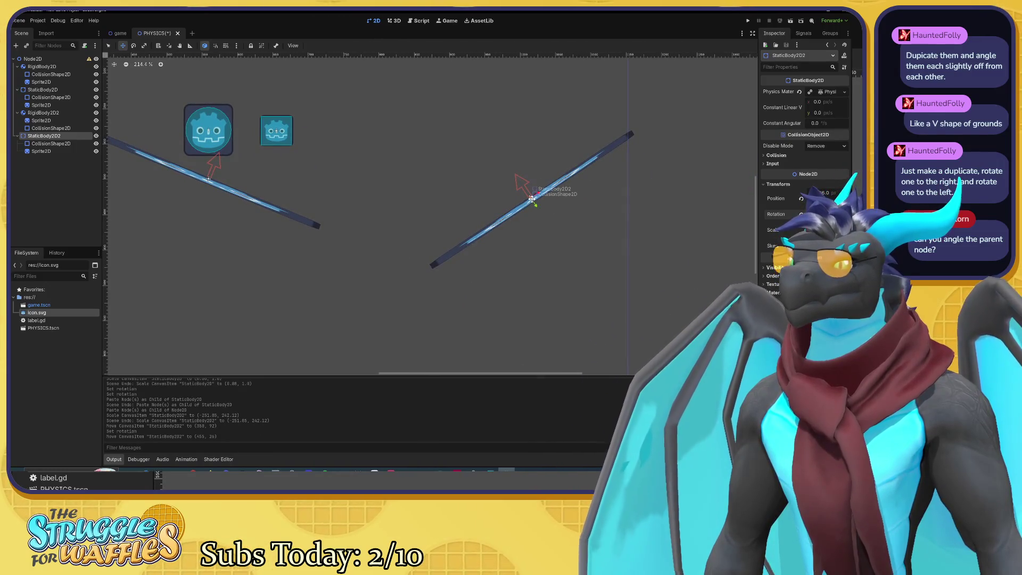
{"action": "left_click_drag", "start_coordinate": [531, 199], "coordinate": [515, 233]}
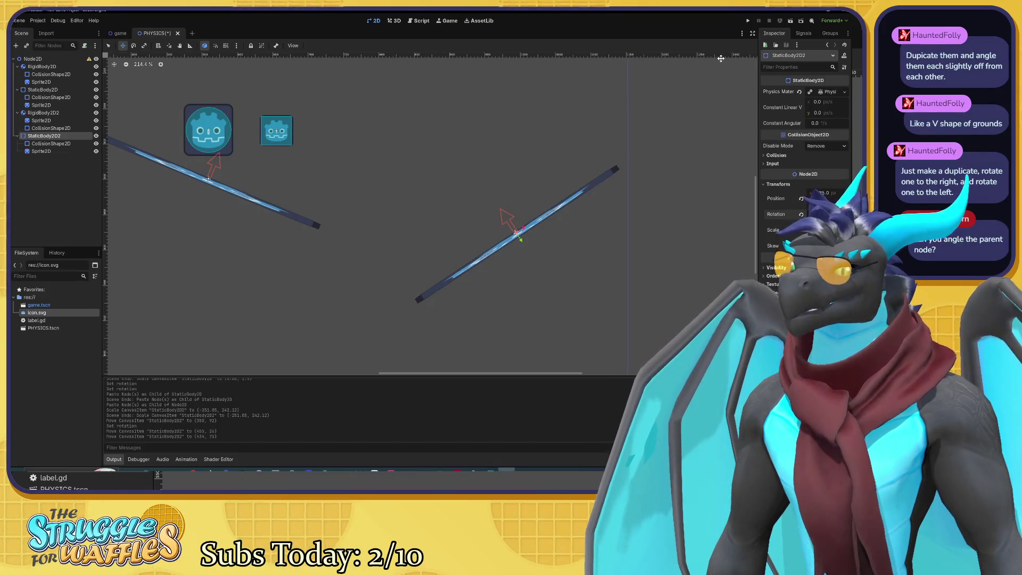
Run the project, watch the icons land on the V platforms, then close the game.
{"action": "left_click", "coordinate": [791, 20]}
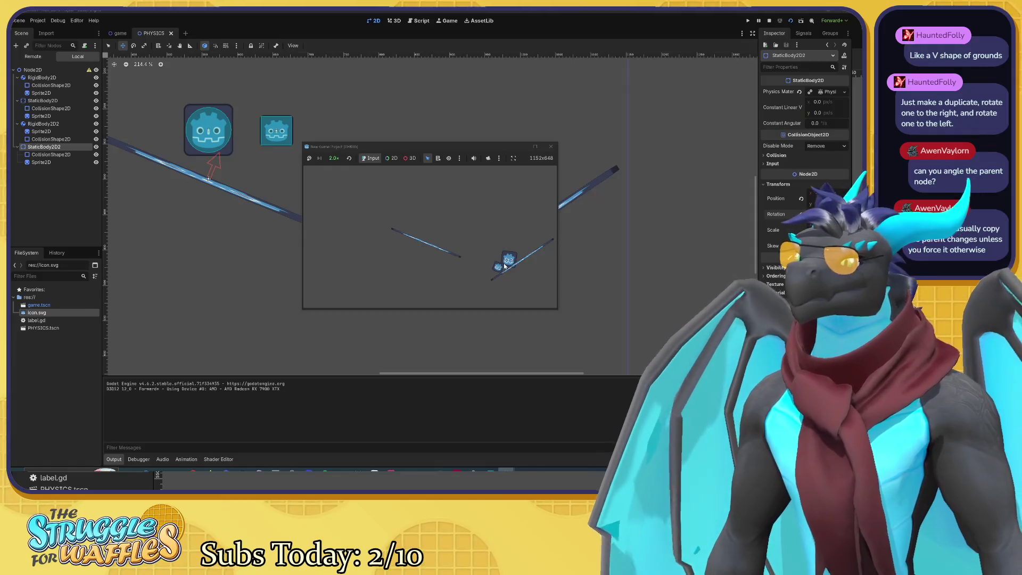
{"action": "left_click", "coordinate": [550, 146]}
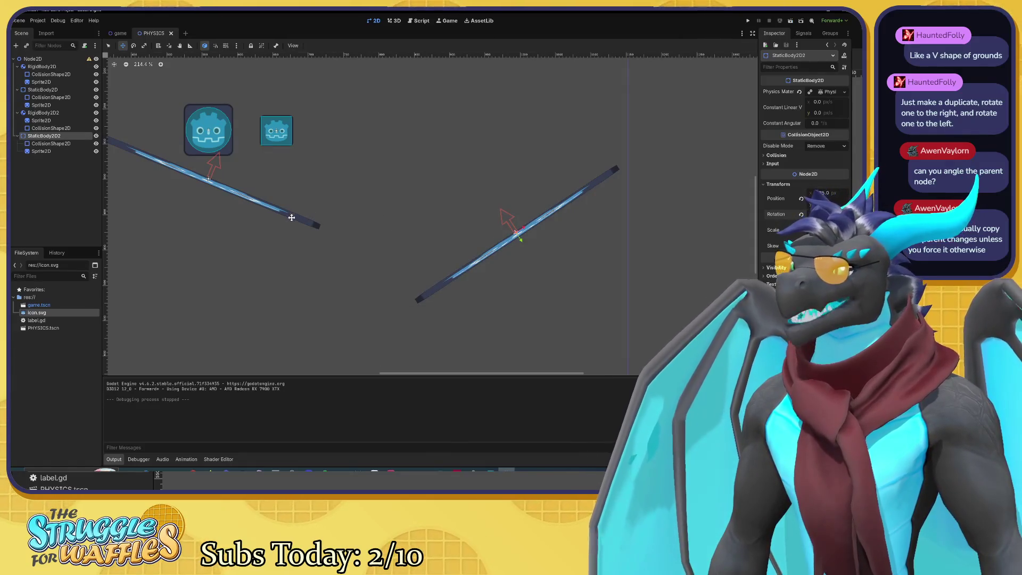
{"action": "left_click", "coordinate": [49, 91]}
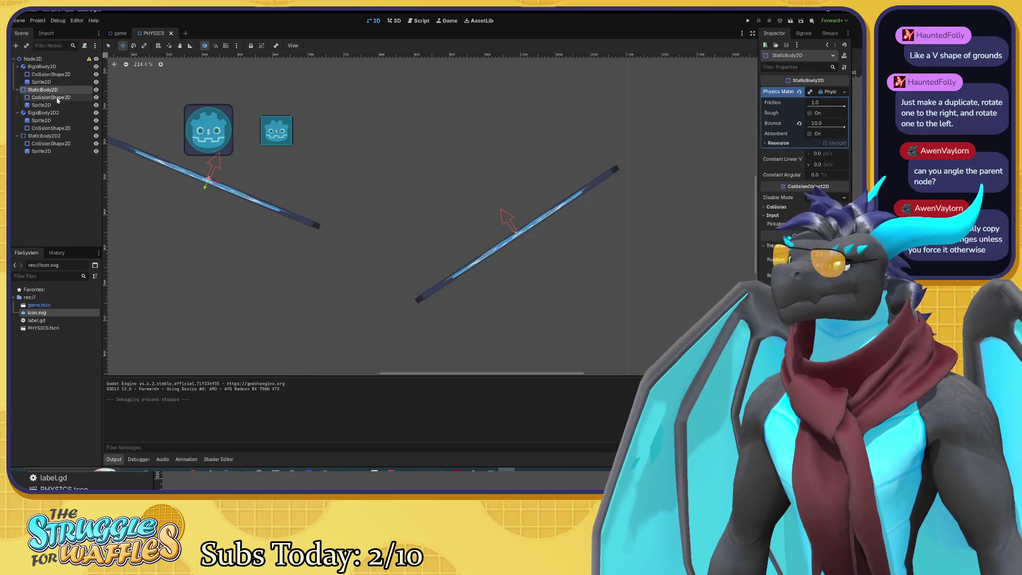
Turn on Show Behind Parent for the left platform's Sprite2D under Visibility.
{"action": "left_click", "coordinate": [57, 98]}
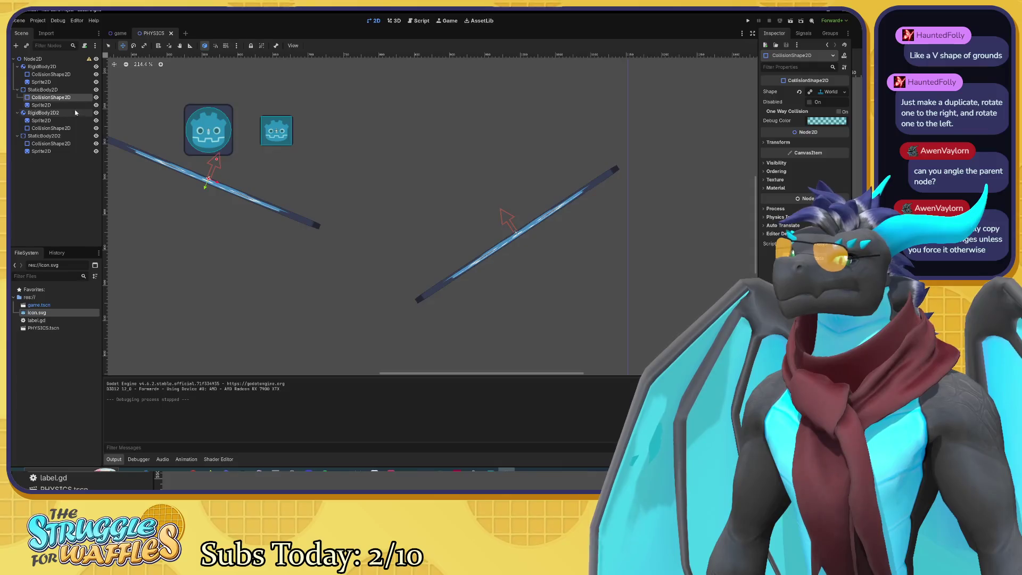
{"action": "scroll", "coordinate": [193, 215], "scroll_direction": "up", "scroll_amount": 1}
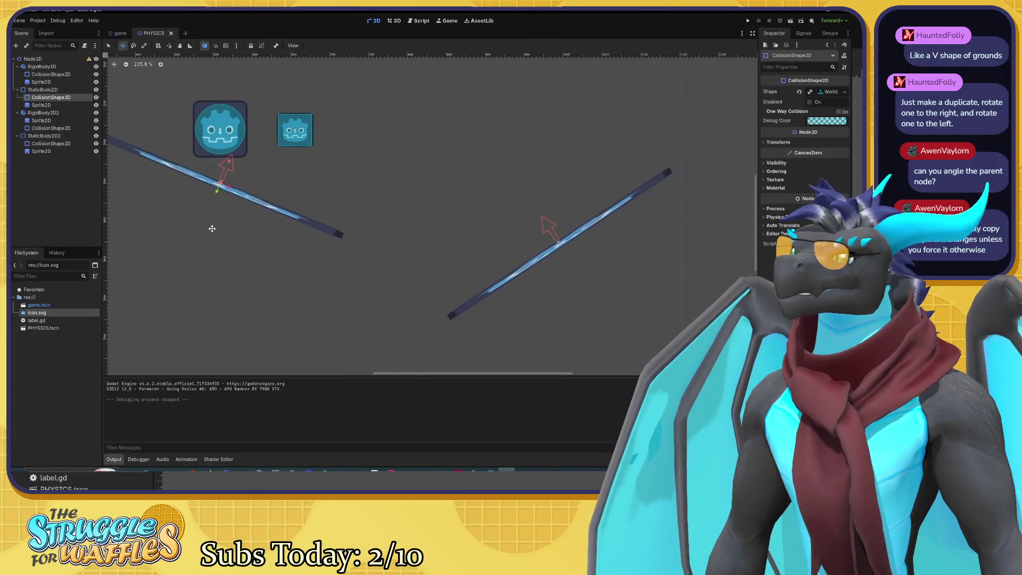
{"action": "left_click", "coordinate": [41, 105]}
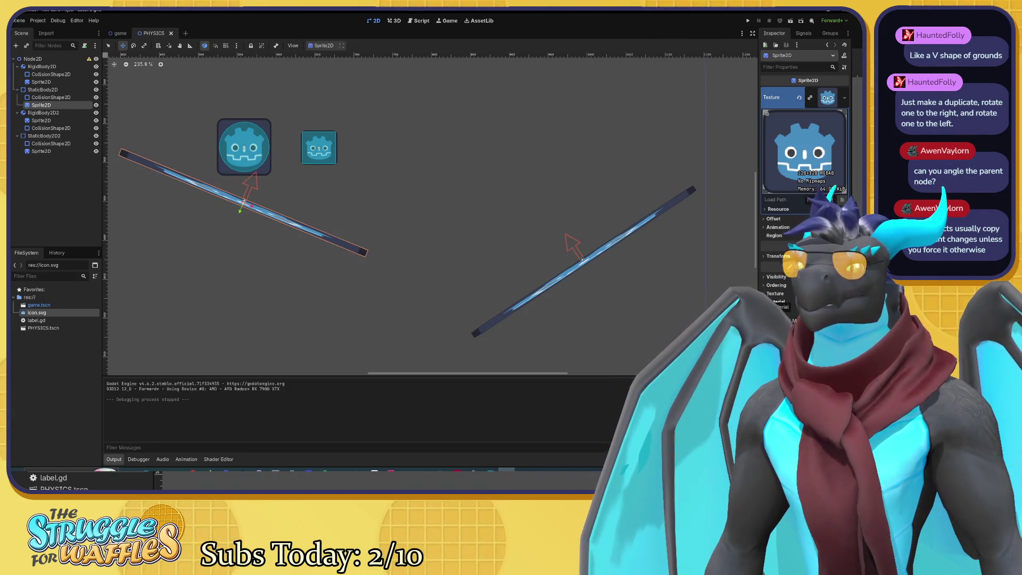
{"action": "left_click", "coordinate": [766, 285]}
{"action": "left_click", "coordinate": [766, 278]}
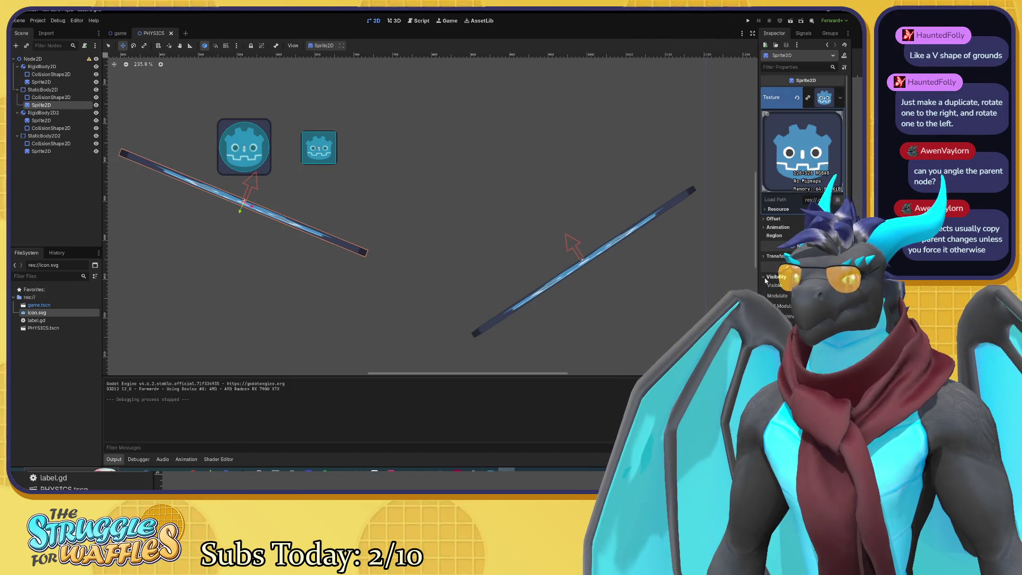
{"action": "left_click", "coordinate": [813, 316]}
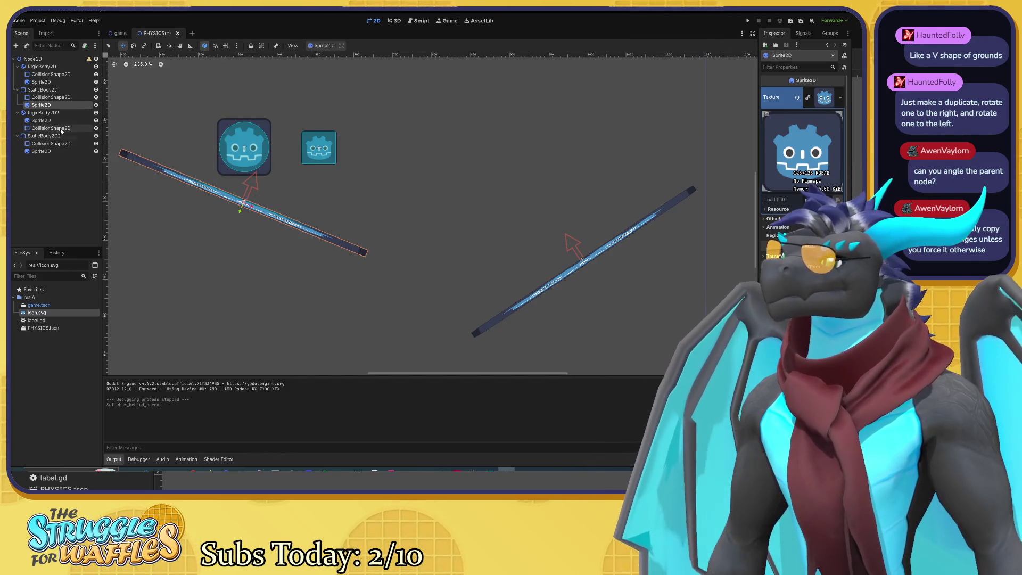
Inspect the Material and Texture settings of the other Sprite2D nodes.
{"action": "left_click", "coordinate": [48, 120]}
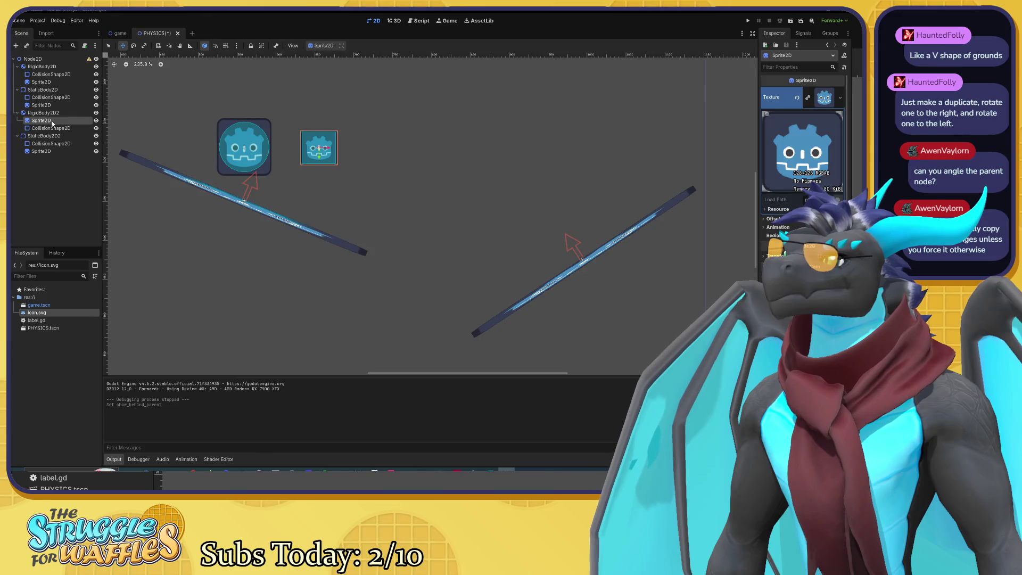
{"action": "left_click", "coordinate": [55, 152]}
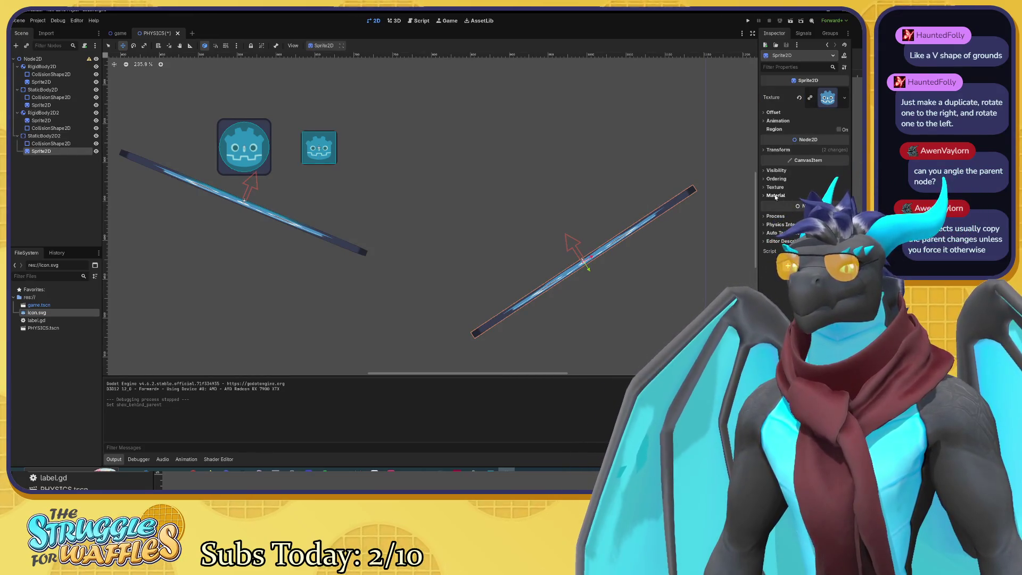
{"action": "left_click", "coordinate": [762, 196]}
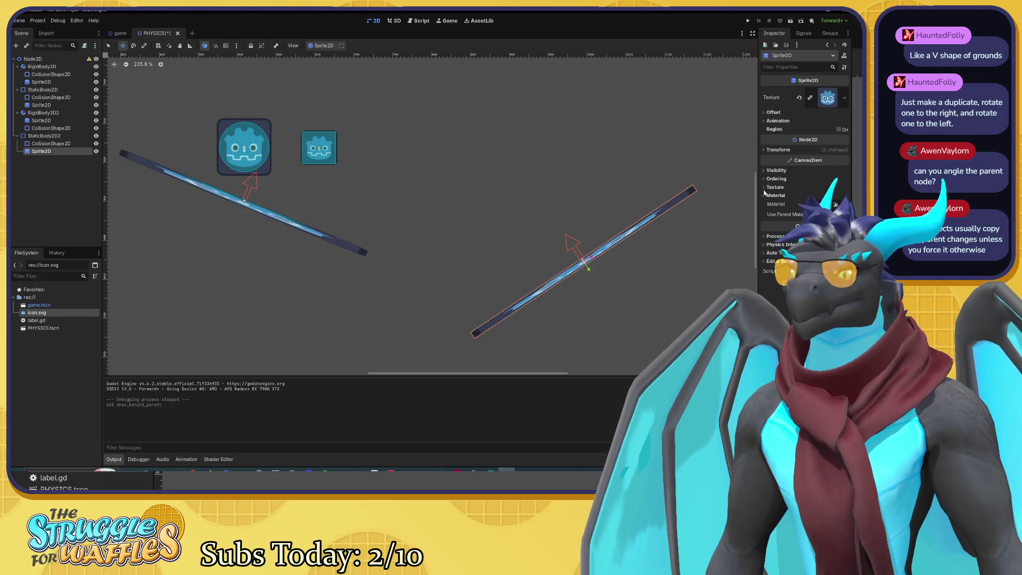
{"action": "left_click", "coordinate": [764, 189]}
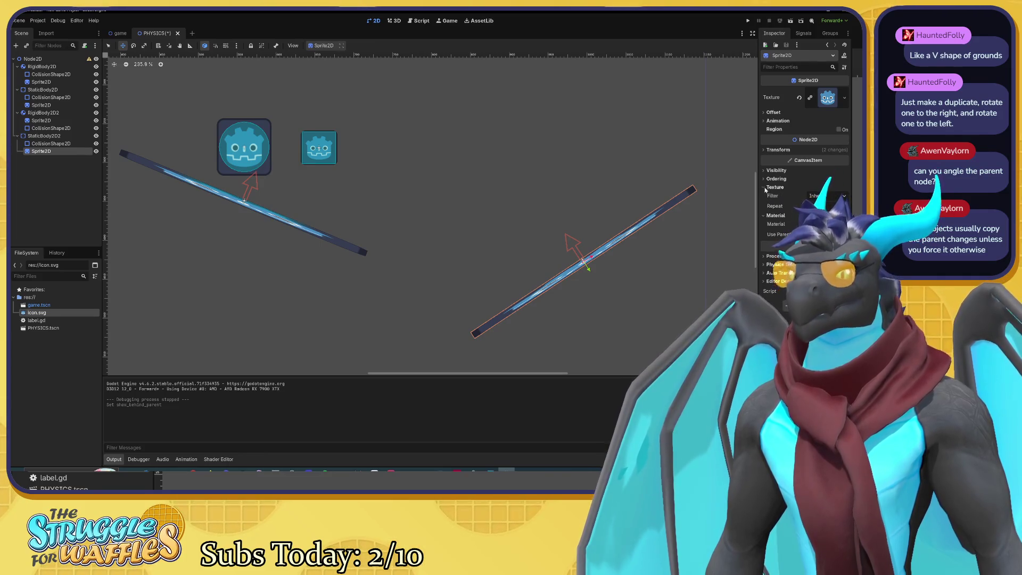